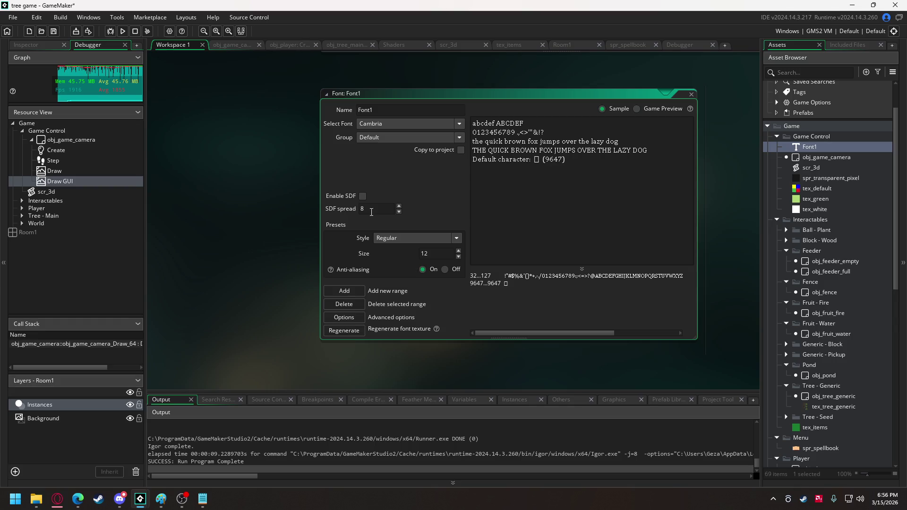
Step: Try Cambria Math, Candara, Cascadia Code and Cascadia Code ExtraLight as Font1's typeface
left_click(382, 241)
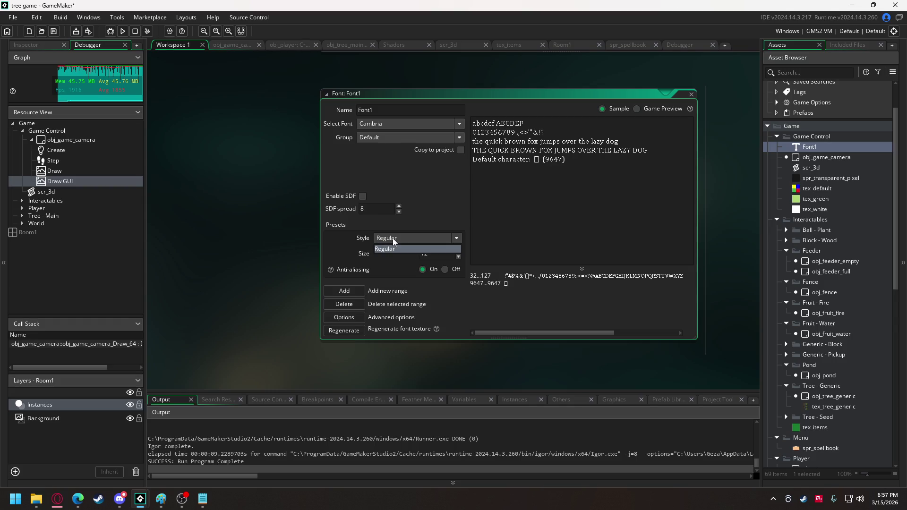
left_click(393, 239)
left_click(405, 137)
left_click(406, 123)
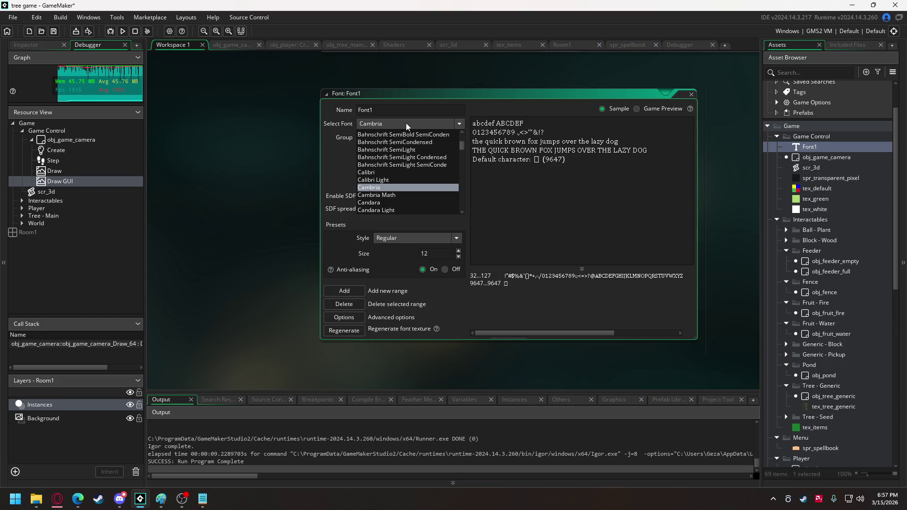
left_click(394, 195)
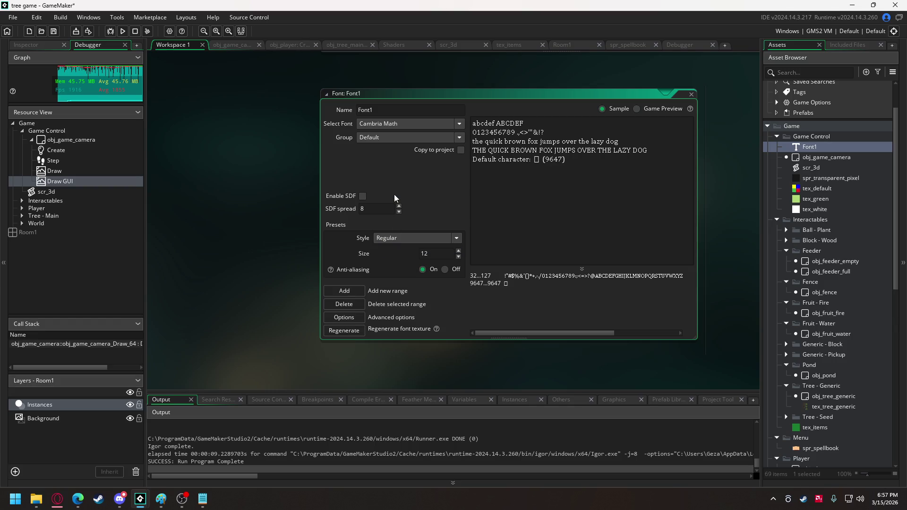
left_click(388, 123)
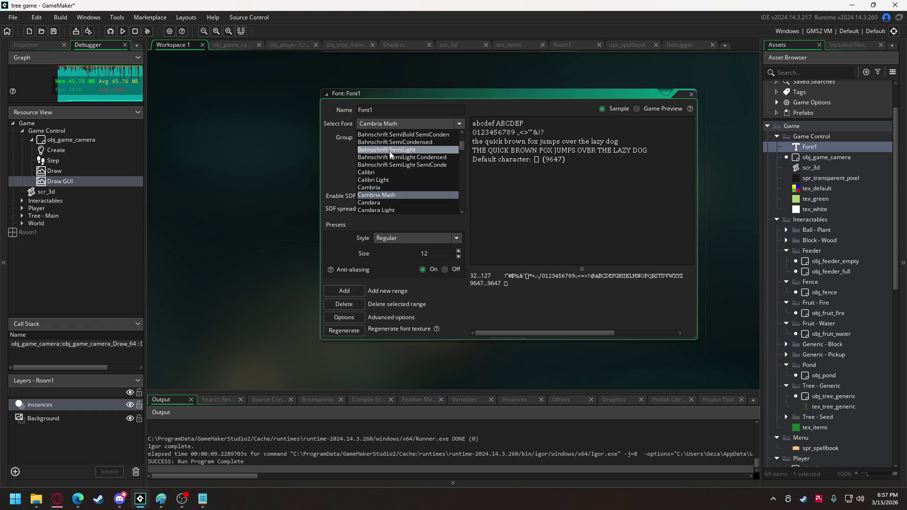
scroll(385, 171, "down", 1)
left_click(385, 182)
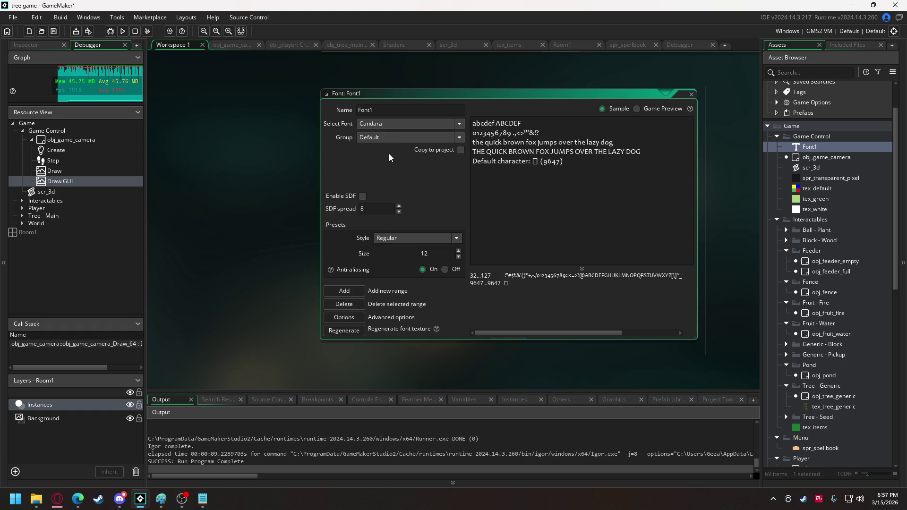
left_click(389, 124)
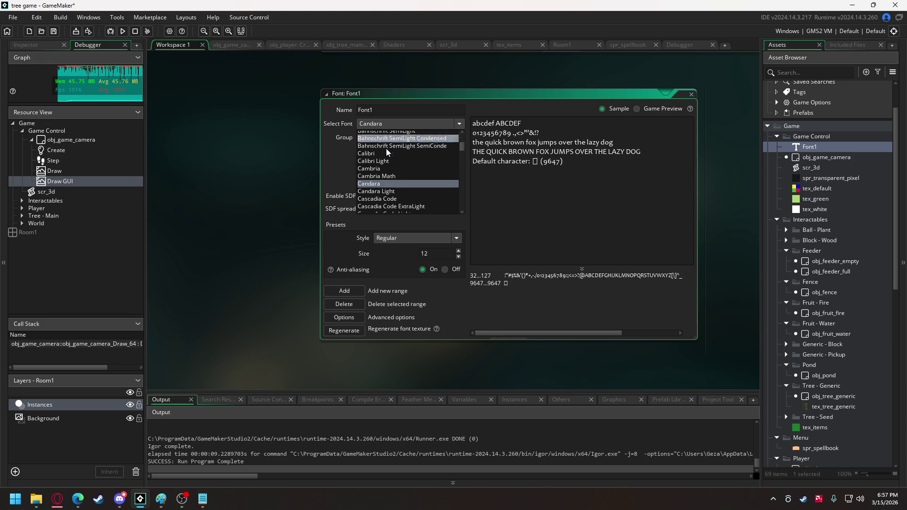
left_click(387, 199)
left_click(396, 126)
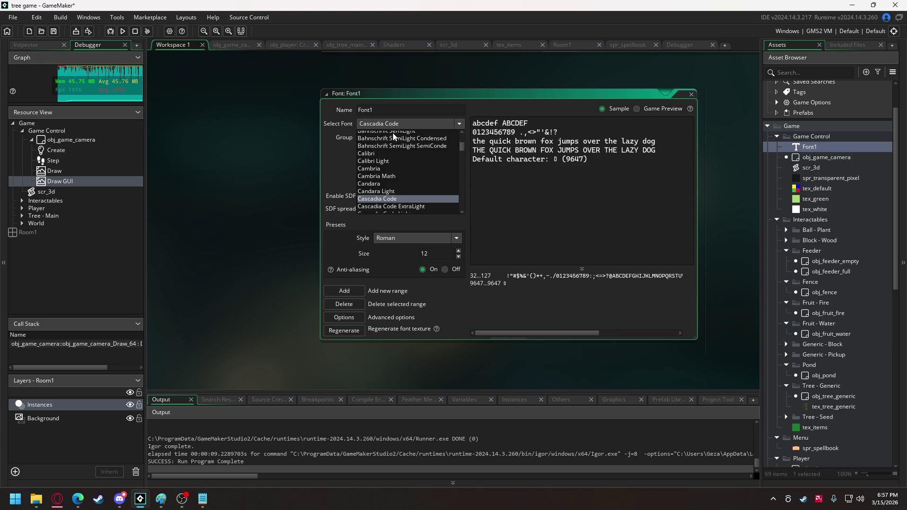
left_click(392, 169)
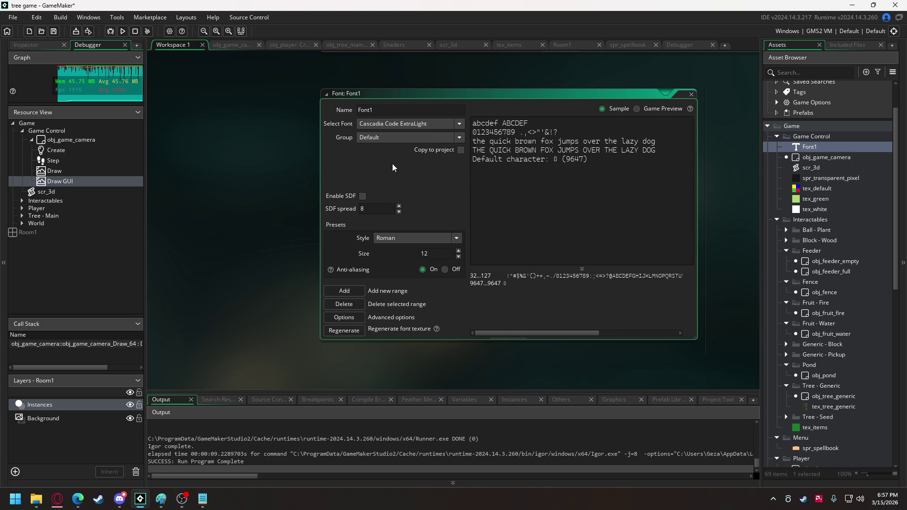
Step: Settle on Constantia for Font1 after briefly trying Corbel
left_click(393, 122)
scroll(388, 144, "down", 4)
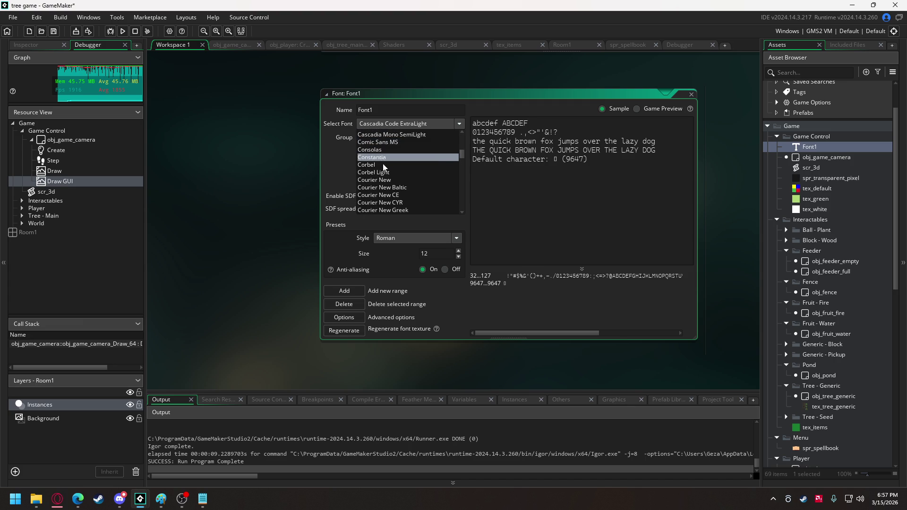
left_click(384, 163)
left_click(392, 122)
left_click(383, 157)
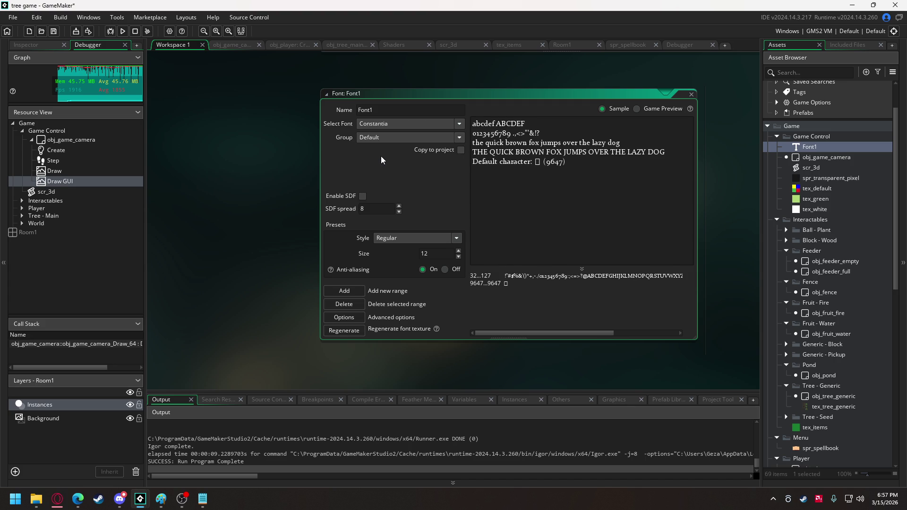
Step: Make Font1 Bold at size 14, then go to line 419 in obj_game_camera's Create code
left_click(393, 237)
left_click(391, 256)
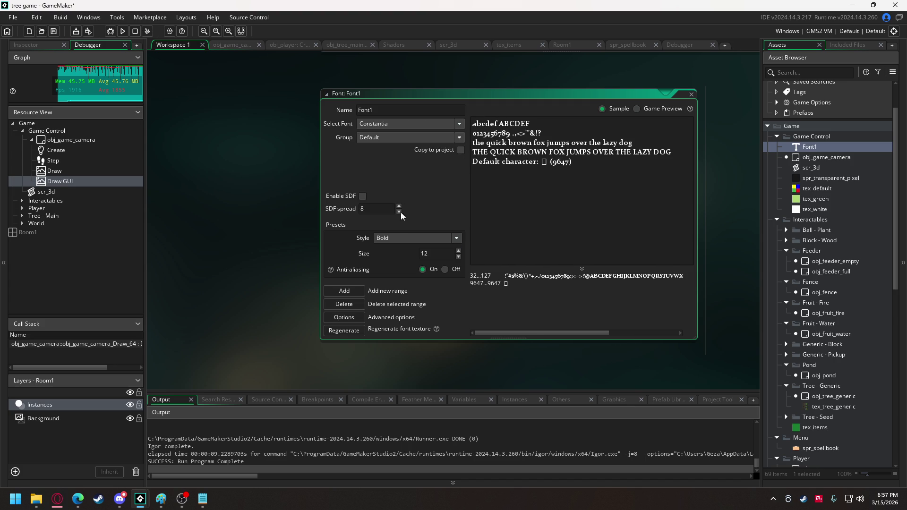
left_click(458, 251)
left_click(459, 251)
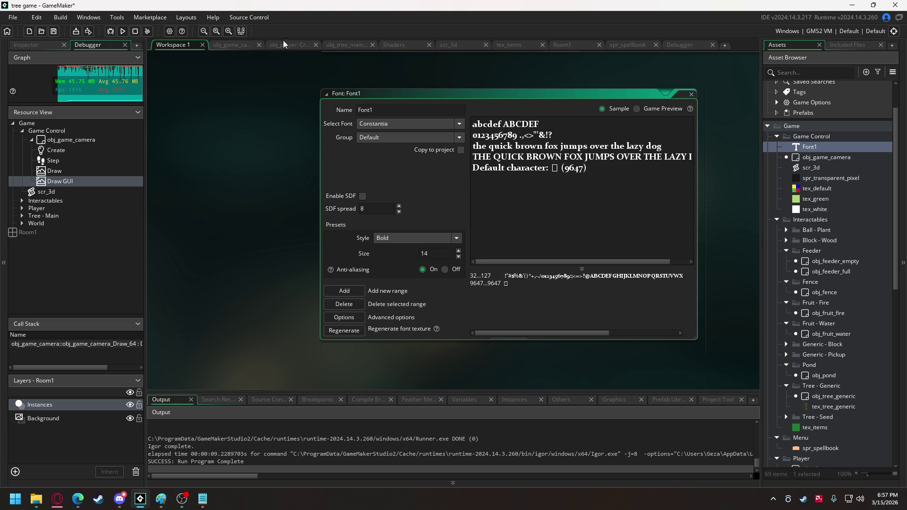
left_click(225, 44)
left_click(430, 326)
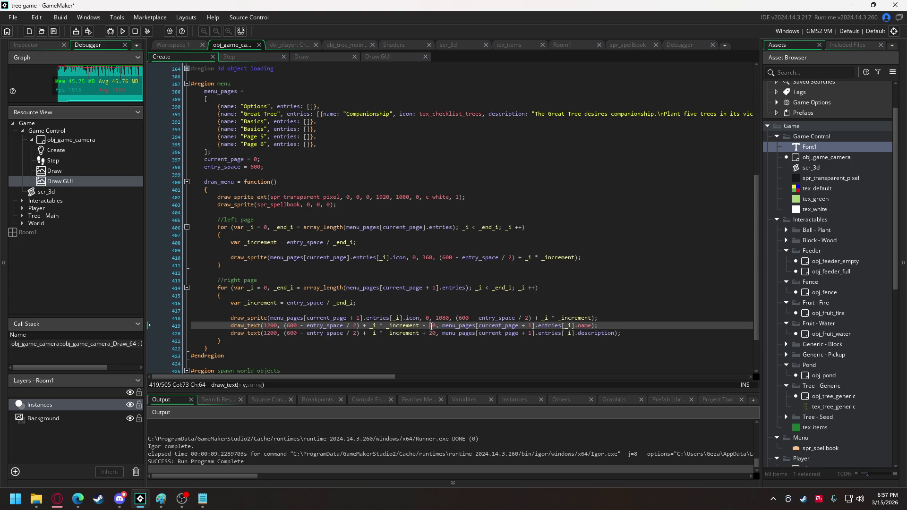
Step: Change line 419's offset from - 20 to - 40 and remove the + 20 on line 420
type("4")
left_click(422, 333)
key("BackSpace")
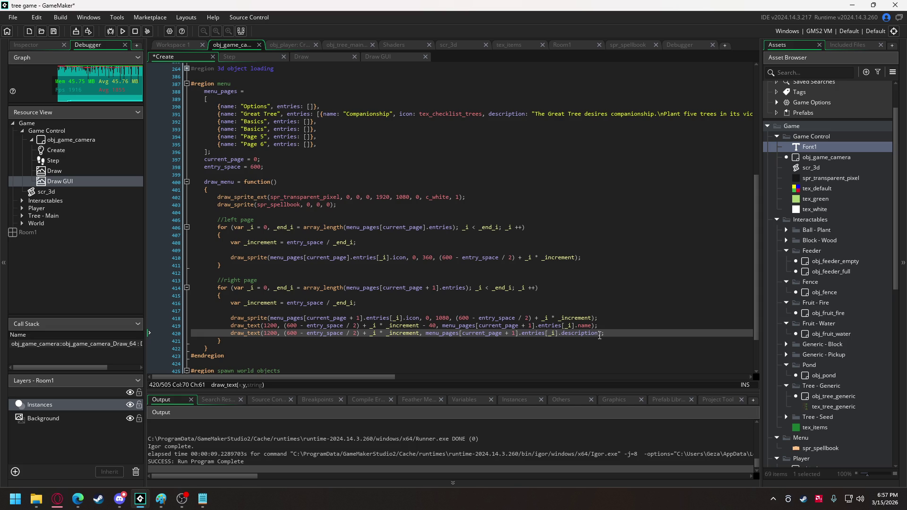
Step: Copy both draw_text lines into the left-page loop below line 410, then open a line in draw_menu
left_click_drag(607, 333, 230, 325)
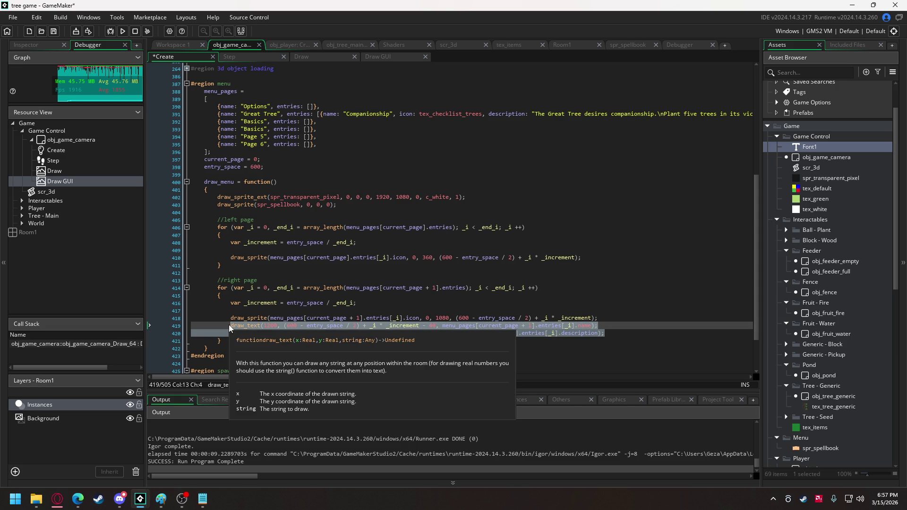
key("ctrl+c")
left_click(582, 259)
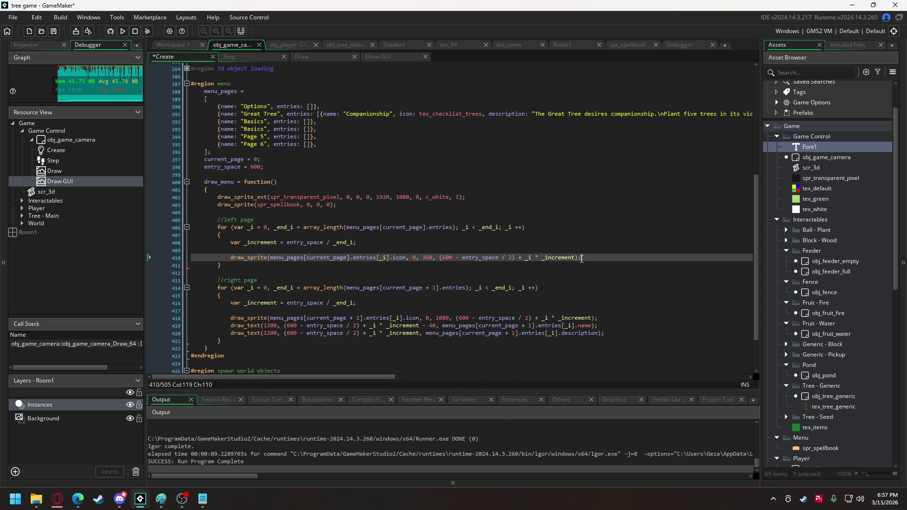
key("Return")
key("ctrl+v")
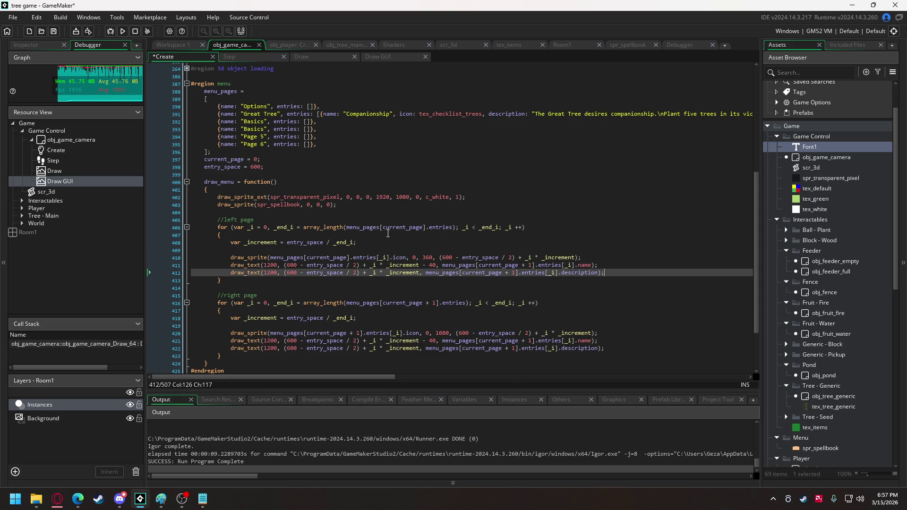
left_click(245, 190)
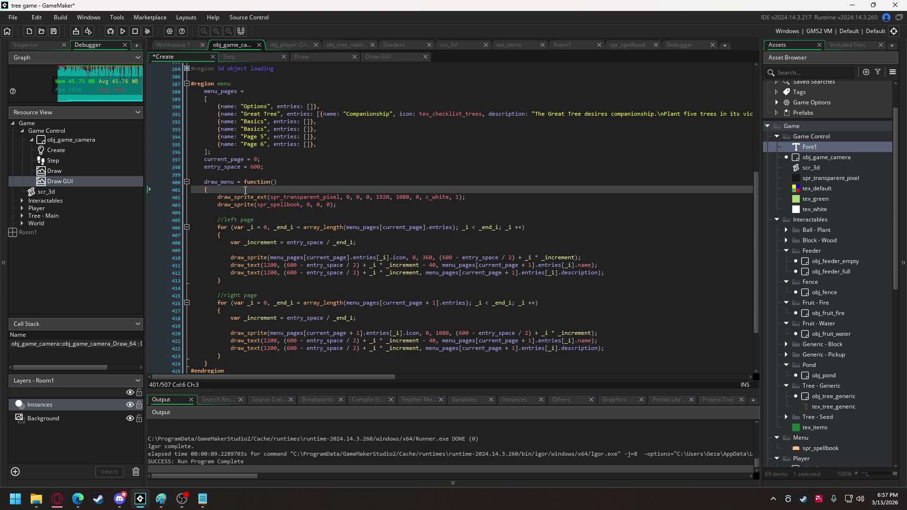
key("Return")
key("Return")
Step: Start a draw_set_font(fnt_book) call at the top of draw_menu
key("Up")
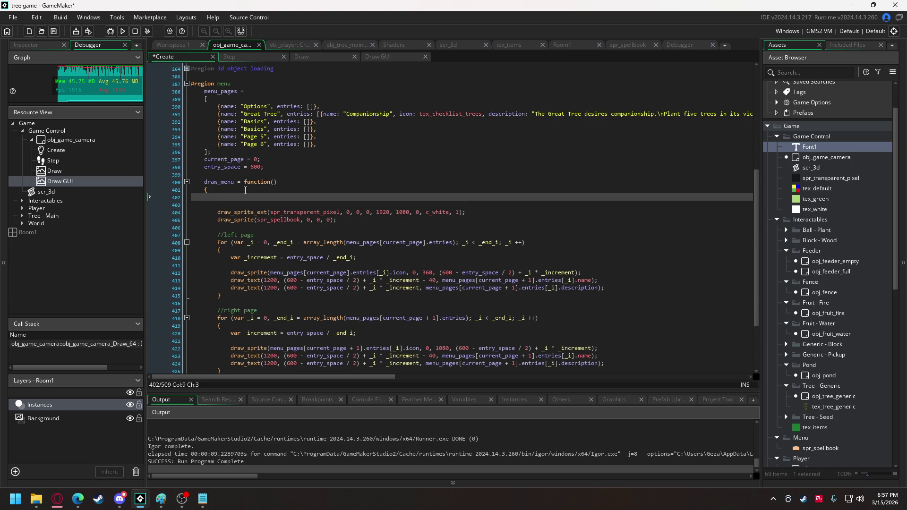
type("draw_set")
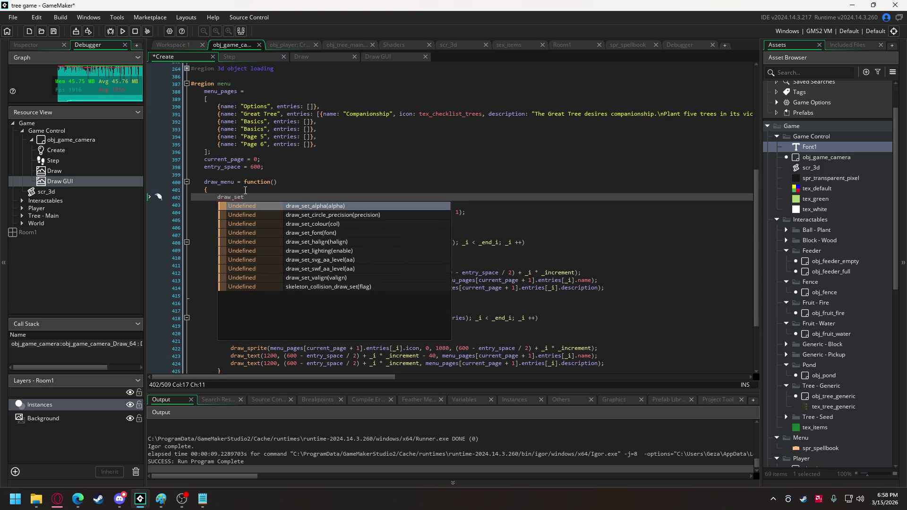
key("Down")
key("Down")
key("Down")
key("Return")
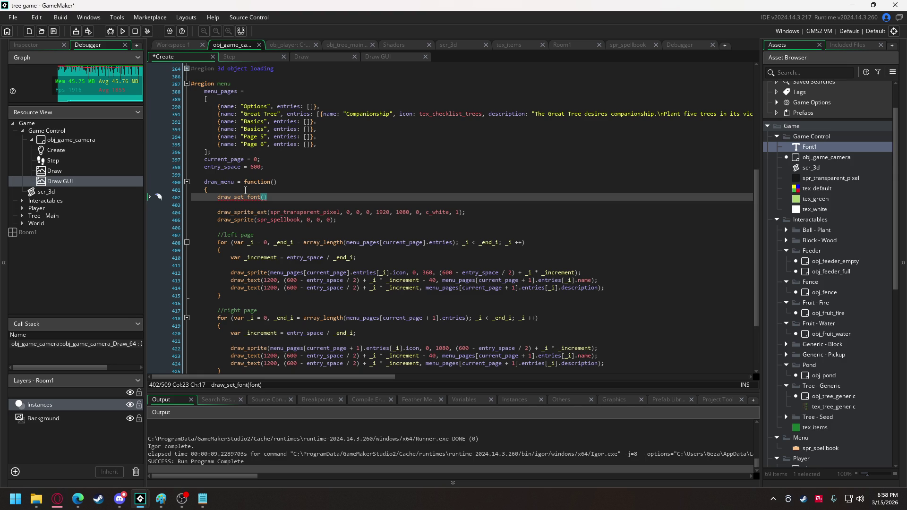
type("fnt_book")
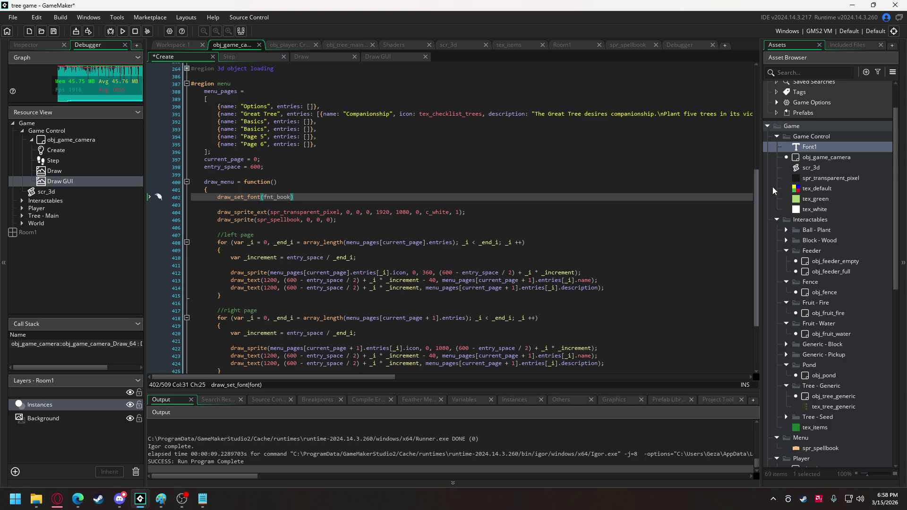
Step: Rename the Font1 asset to fnt_book
left_click(812, 148)
left_click(811, 147)
type("fnt_book")
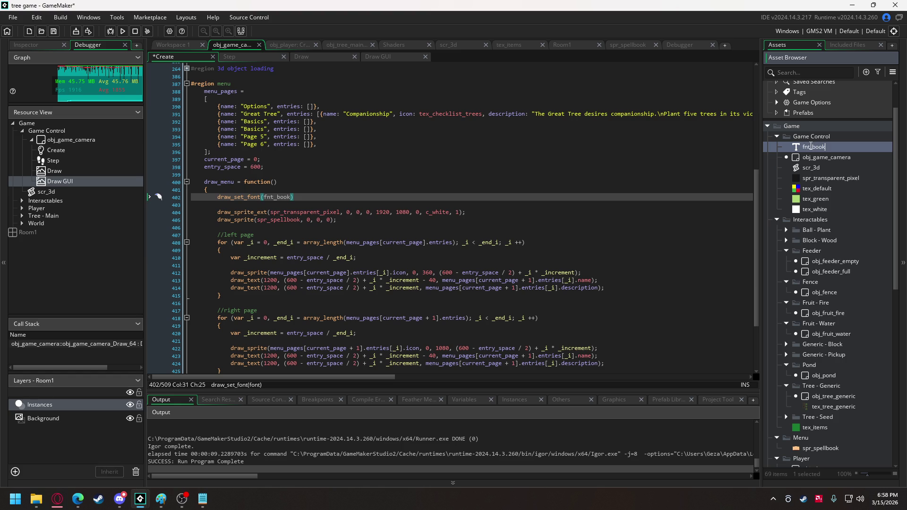
key("Return")
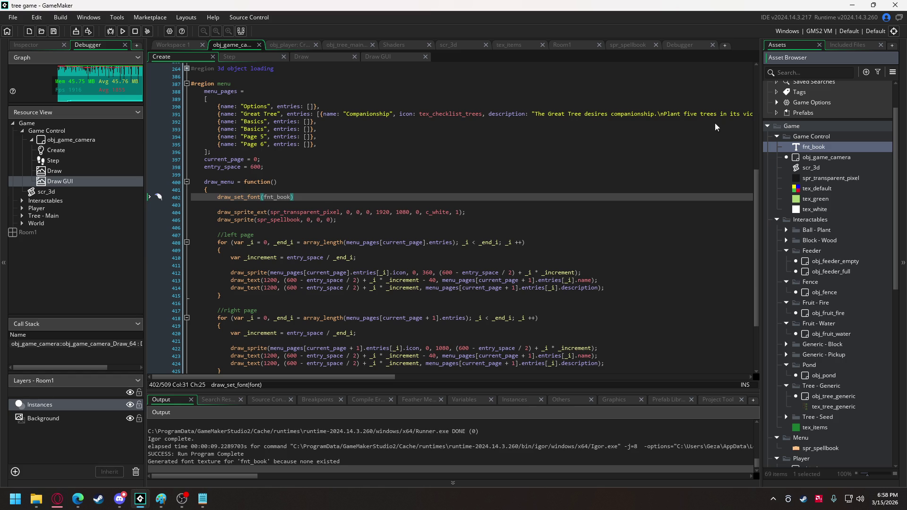
Step: Finish the font line, add draw_set_color(c_black); and select both lines to move them
left_click(325, 197)
type(";")
key("Return")
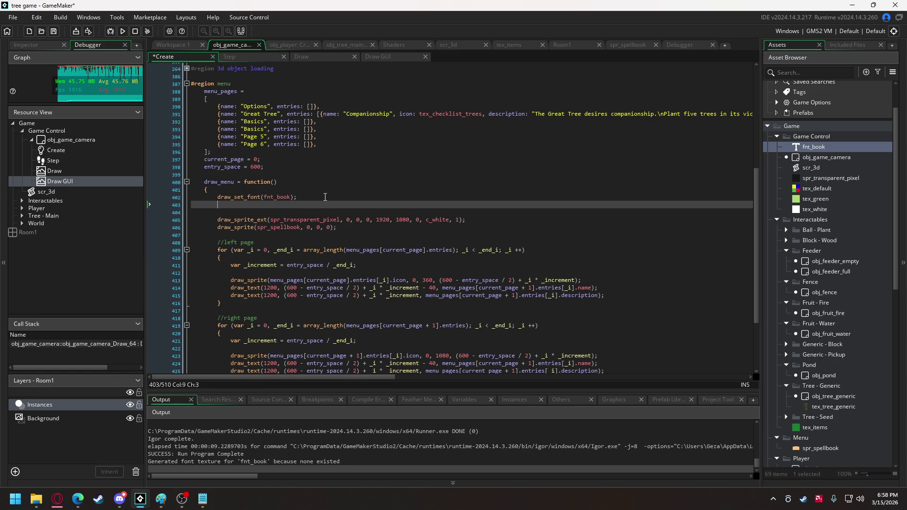
type("draw_set")
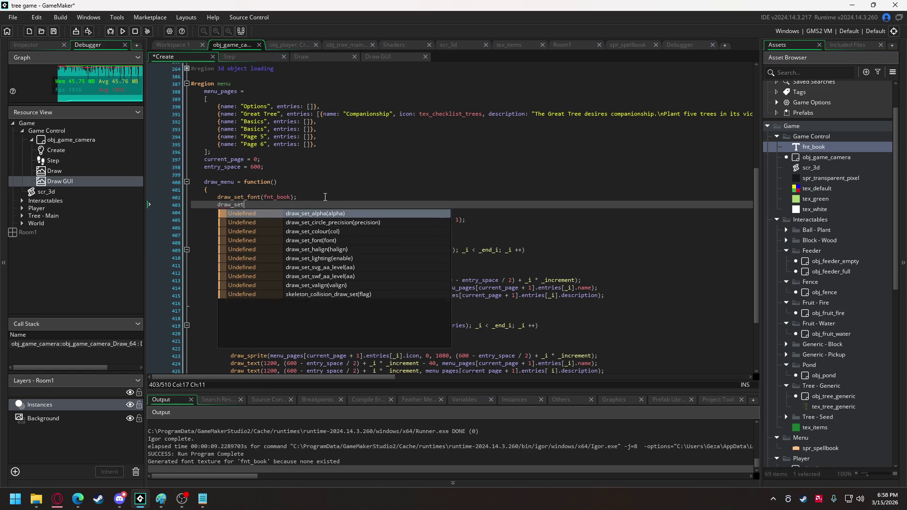
type("_color(")
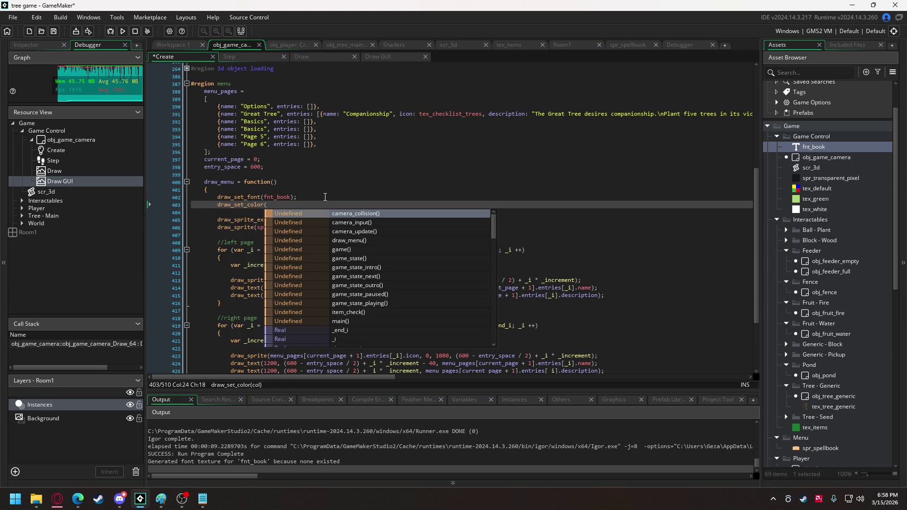
type("c_")
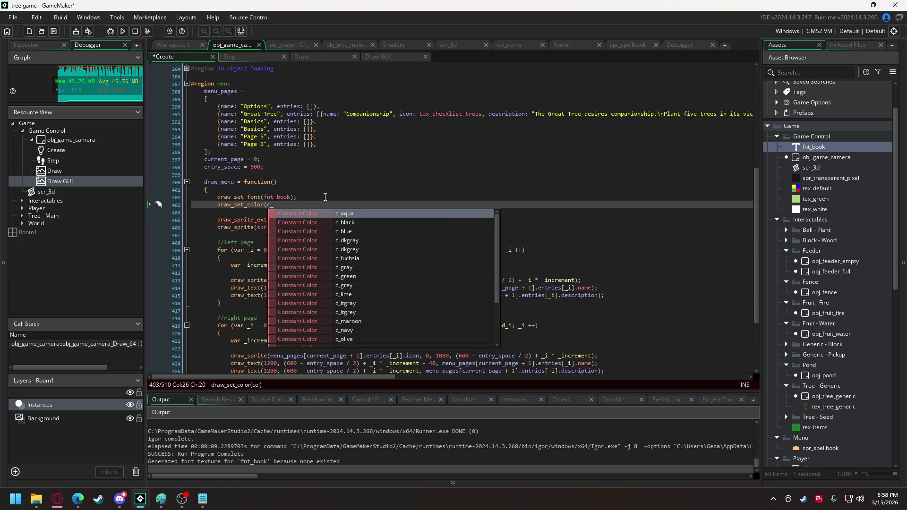
type("black);")
scroll(325, 197, "down", 2)
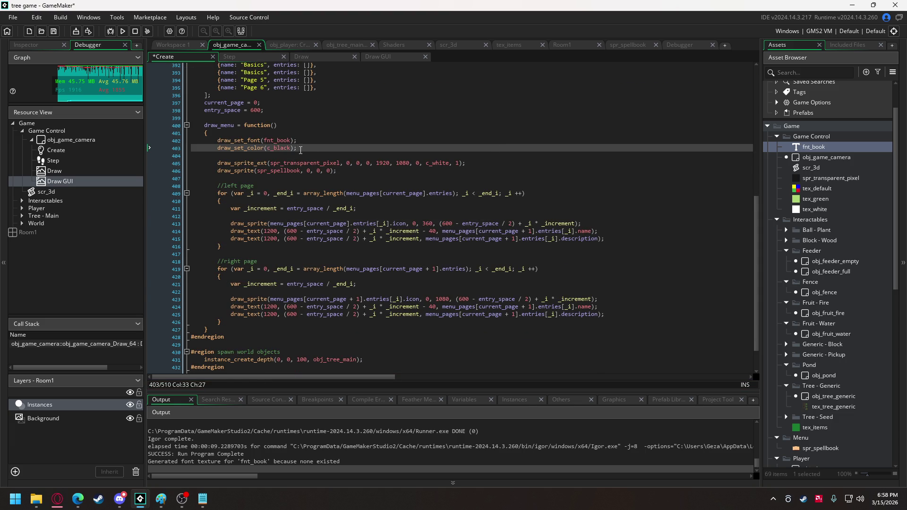
left_click_drag(300, 148, 219, 142)
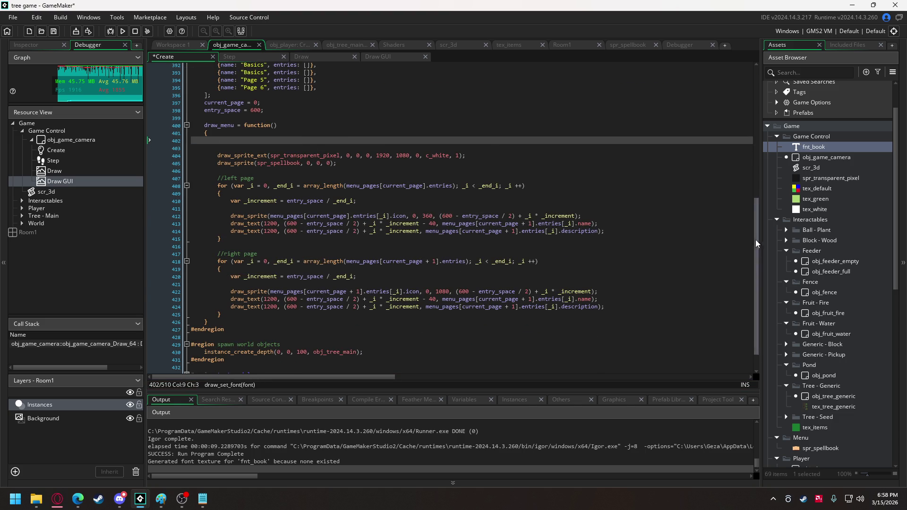
left_click_drag(757, 240, 752, 56)
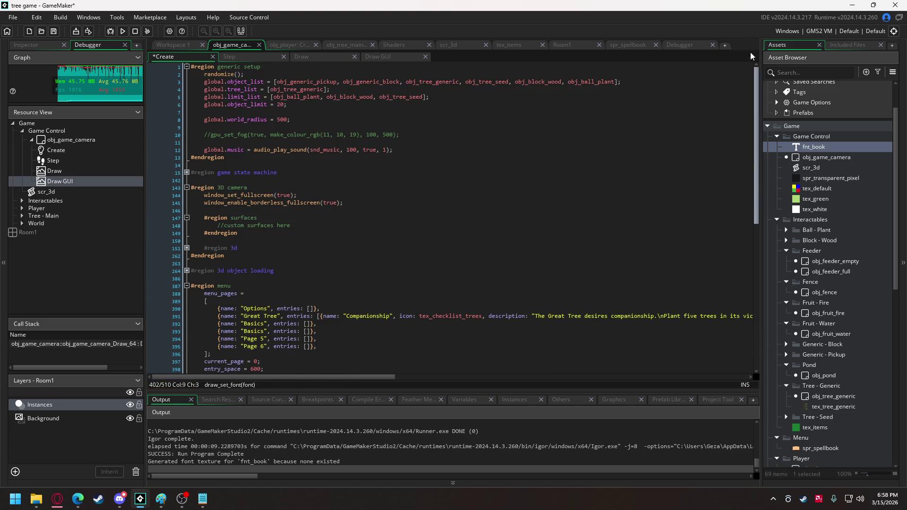
Step: Paste the font and colour calls after global.world_radius, fix the indentation, and run the game
left_click(401, 152)
left_click(316, 127)
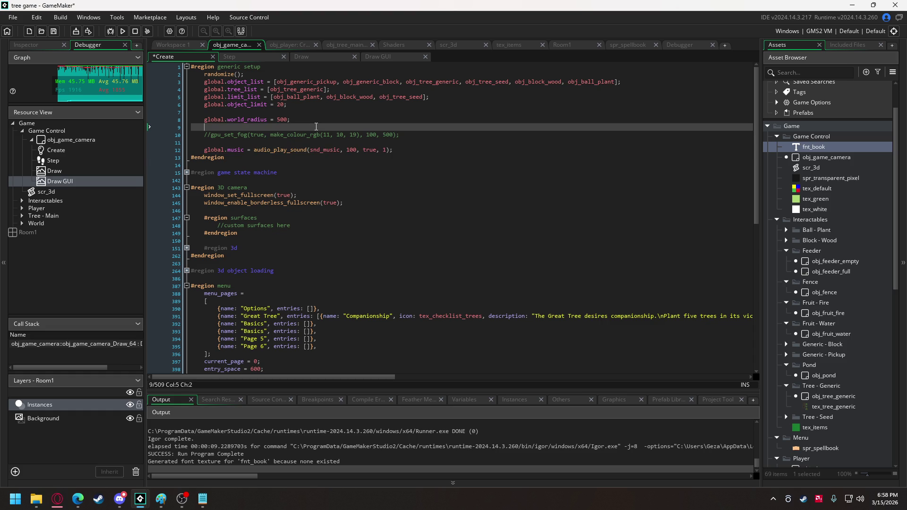
key("ctrl+v")
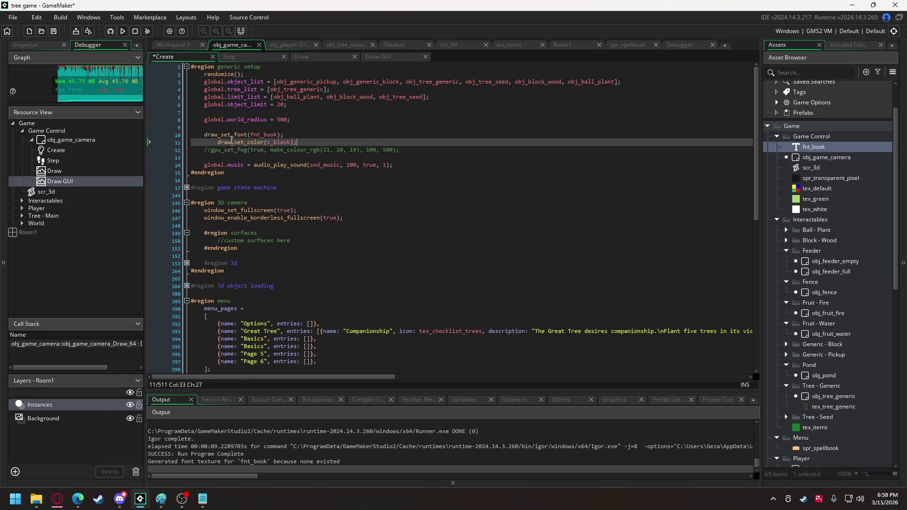
key("Home")
key("BackSpace")
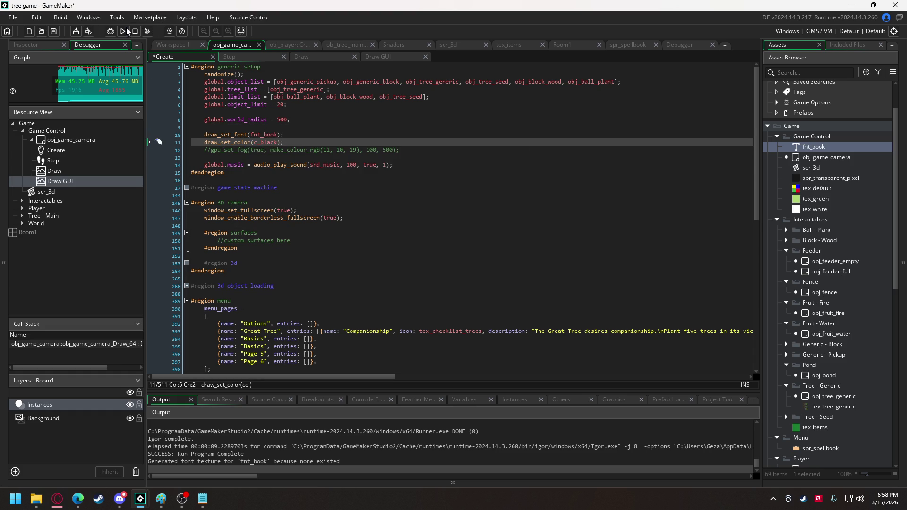
left_click(122, 30)
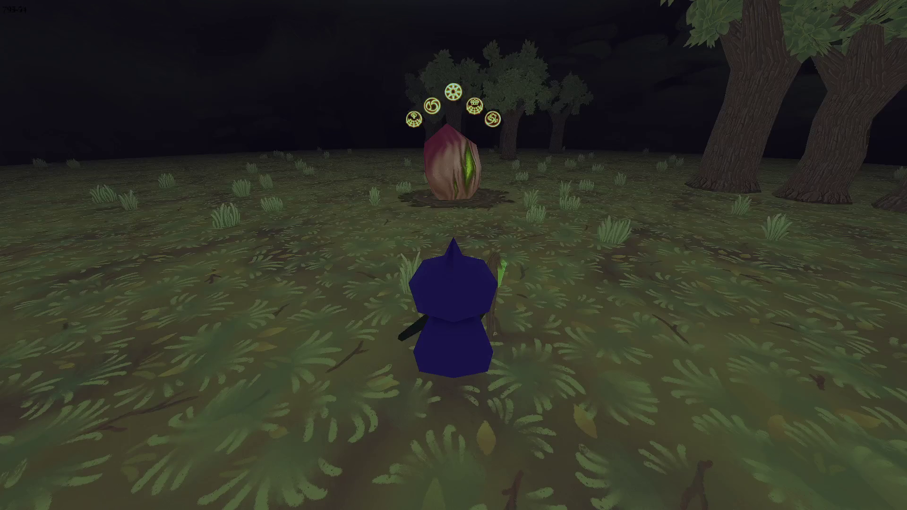
Step: Open the in-game spellbook to check the Companionship, Water, Light, Safety and Food entries, then return
key("Tab")
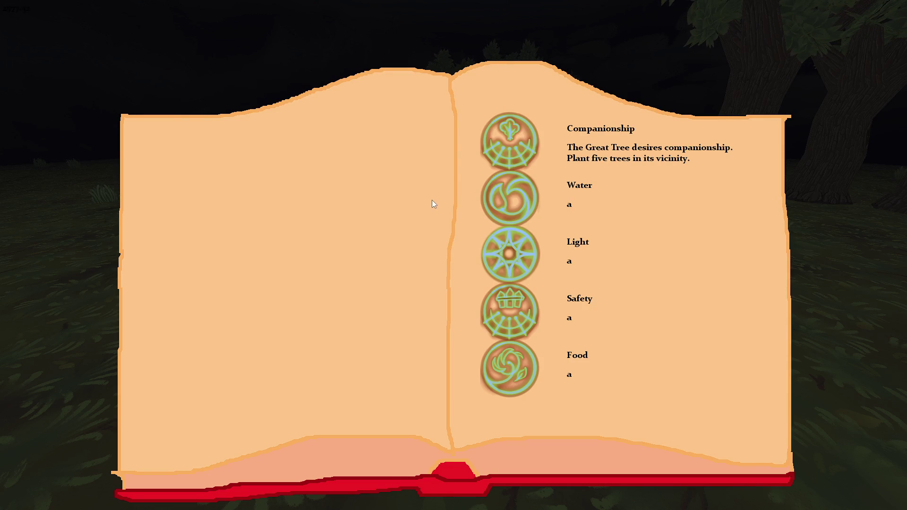
key("alt+Tab")
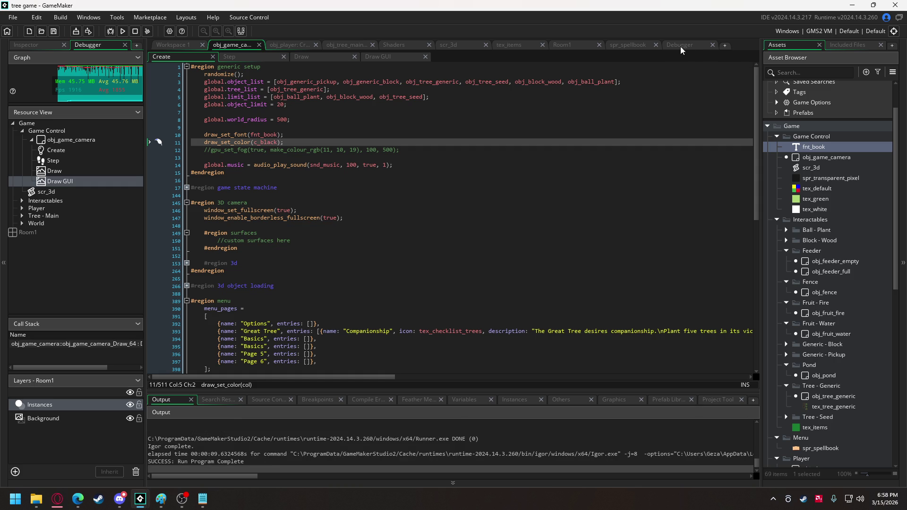
Step: Cycle fnt_book through Consolas, Courier New and DejaVu Sans Mono, settle on EB Garamond, then run
left_click(159, 45)
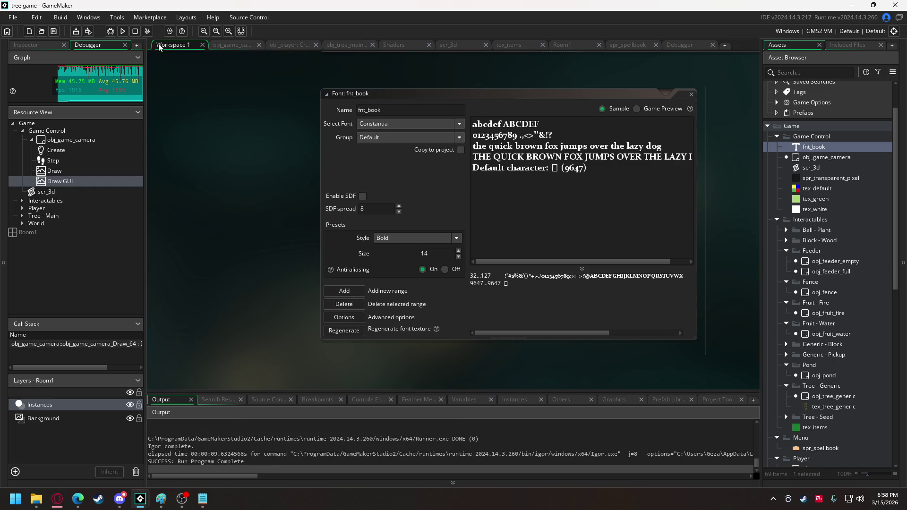
left_click(391, 123)
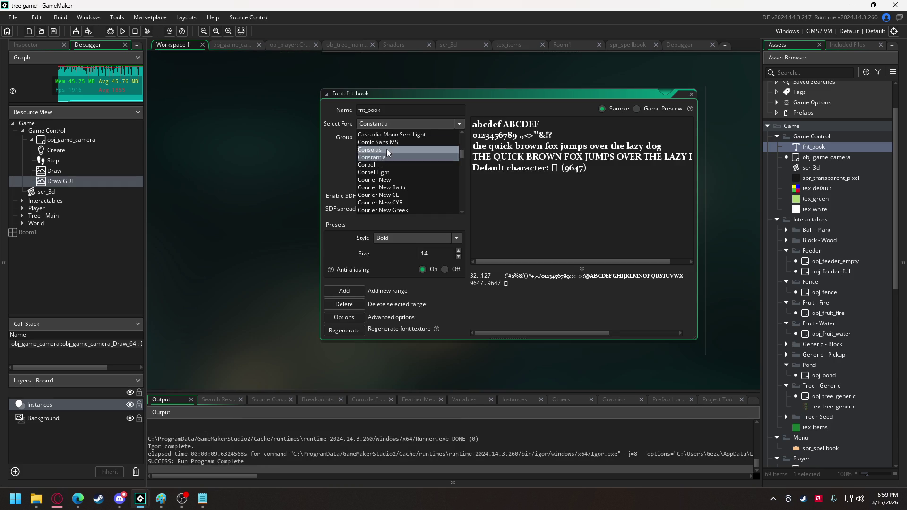
left_click(386, 150)
left_click(379, 126)
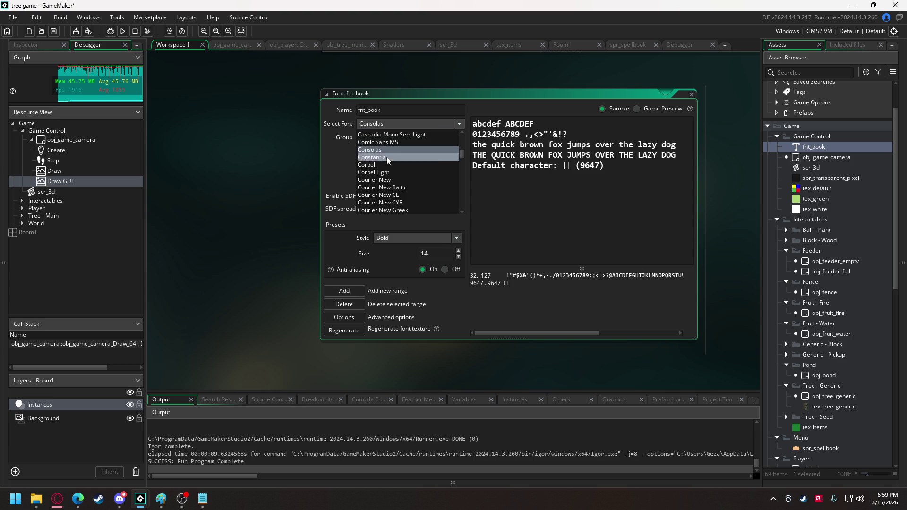
left_click(391, 180)
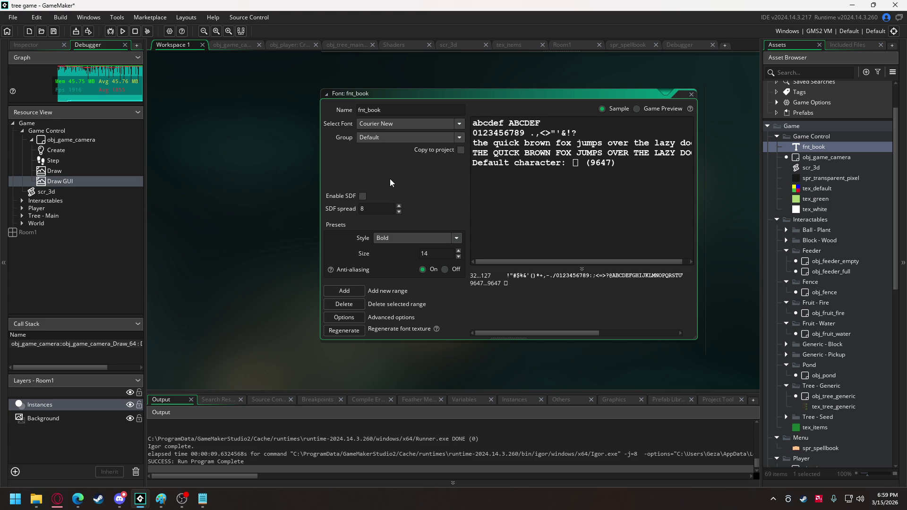
left_click(383, 124)
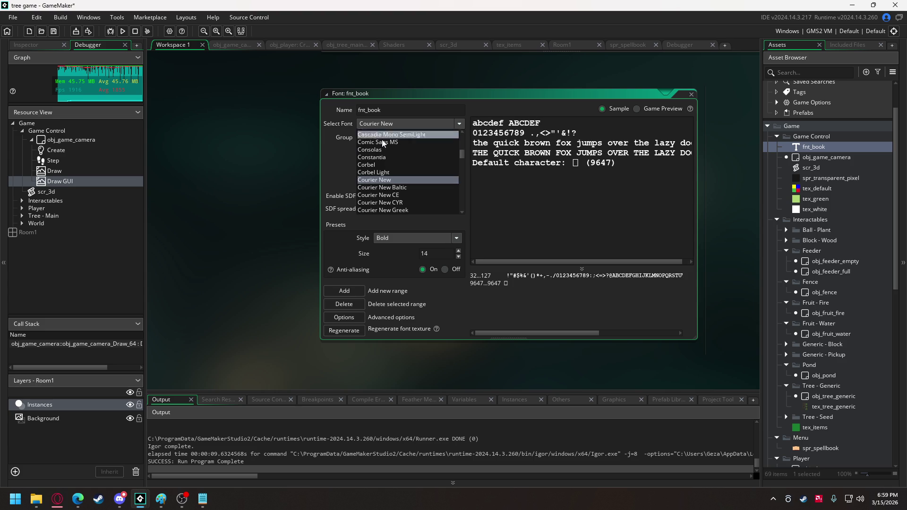
left_click(386, 187)
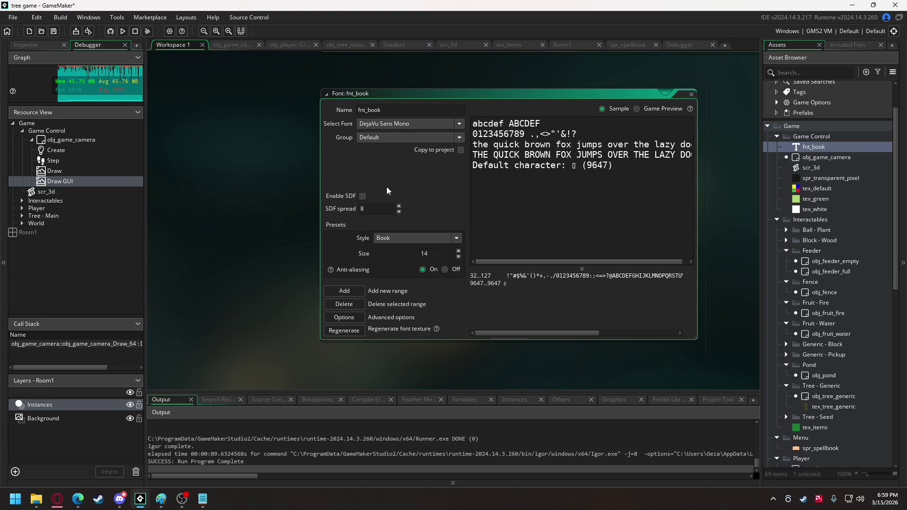
left_click(385, 125)
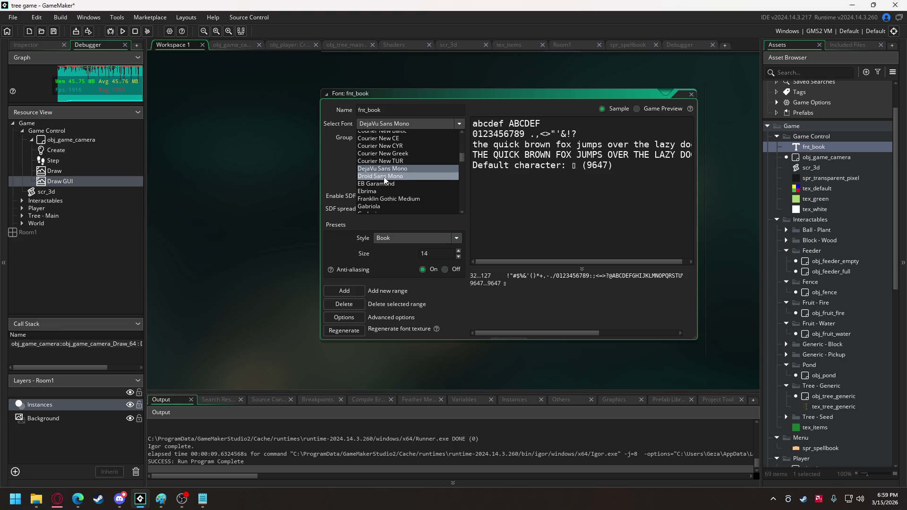
left_click(384, 184)
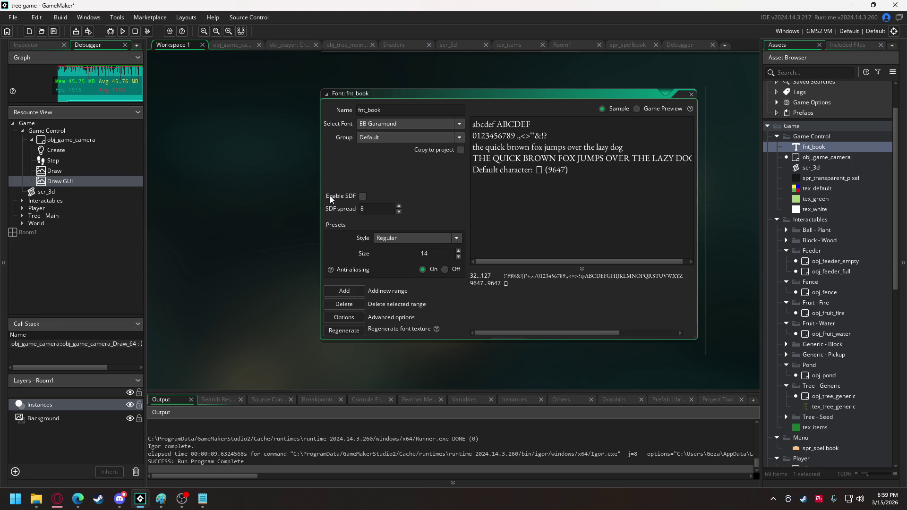
left_click(382, 238)
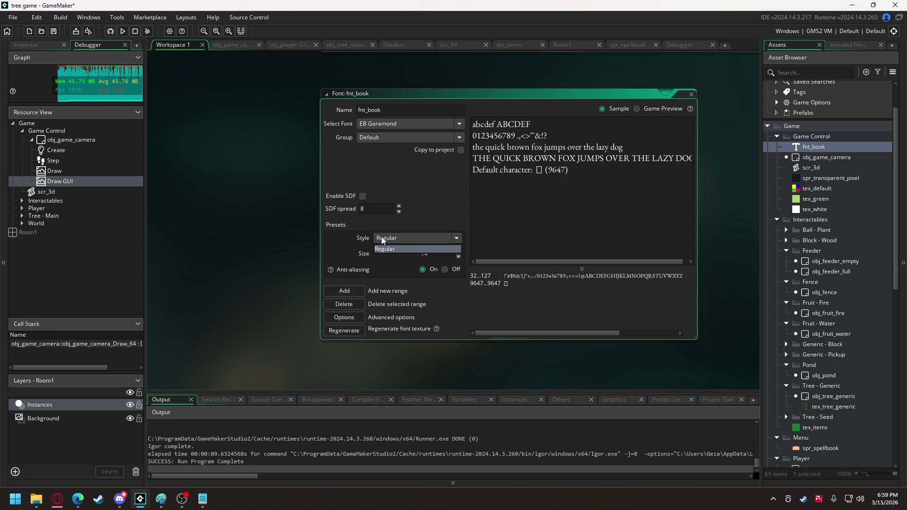
left_click(122, 31)
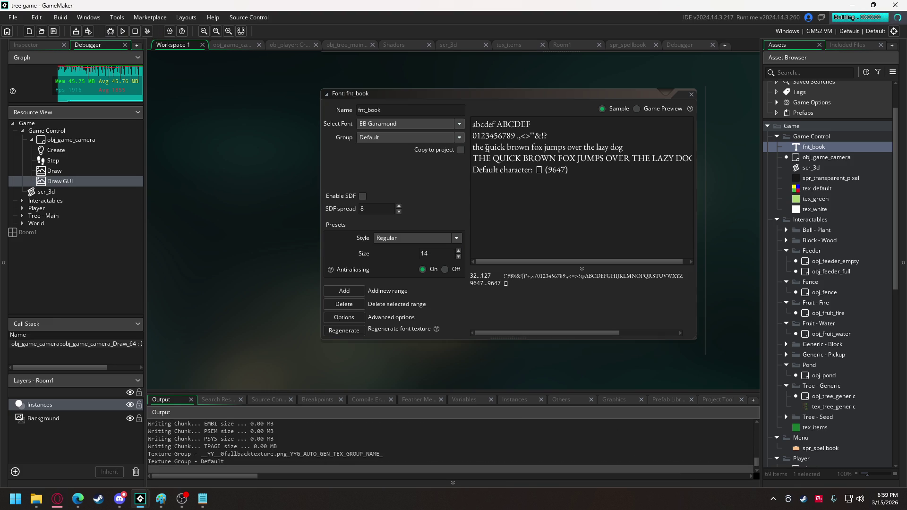
key("Tab")
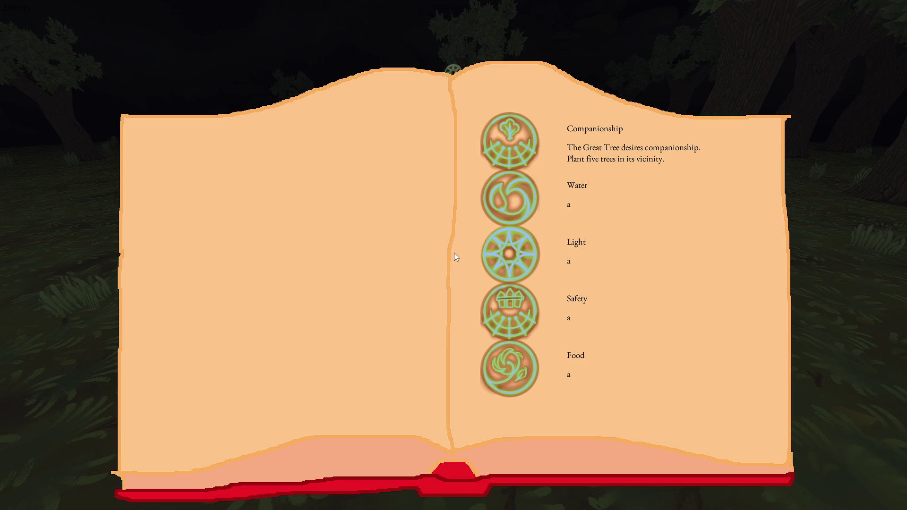
key("Escape")
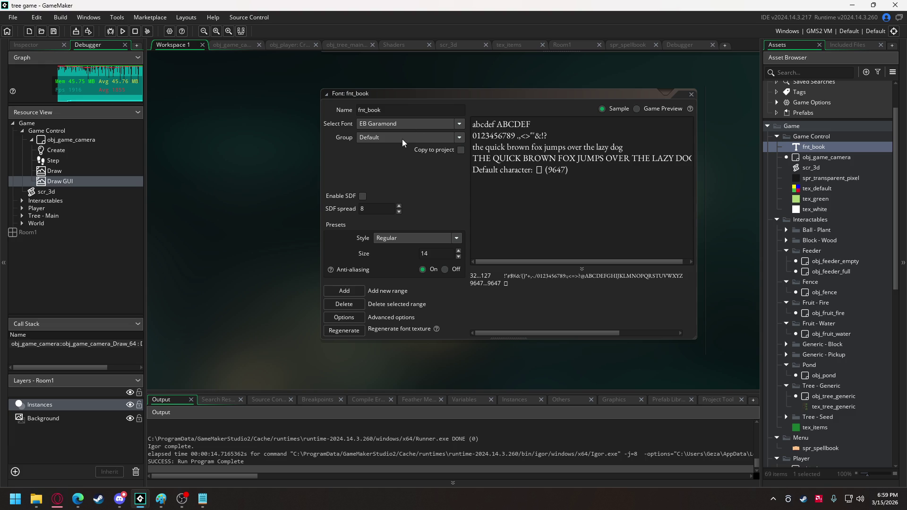
left_click(405, 127)
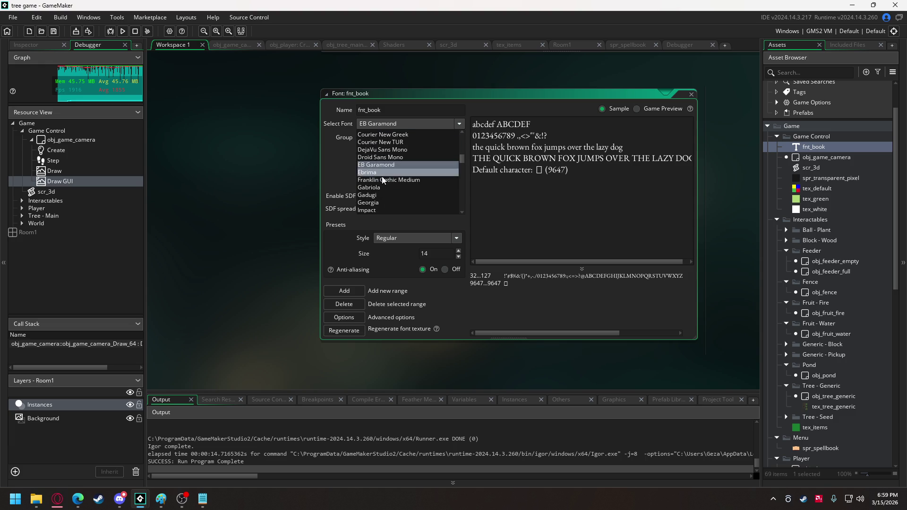
Step: After trying Ebrima and Franklin Gothic Medium, set fnt_book to Gabriola size 16 and preview the spellbook
left_click(382, 174)
left_click(391, 126)
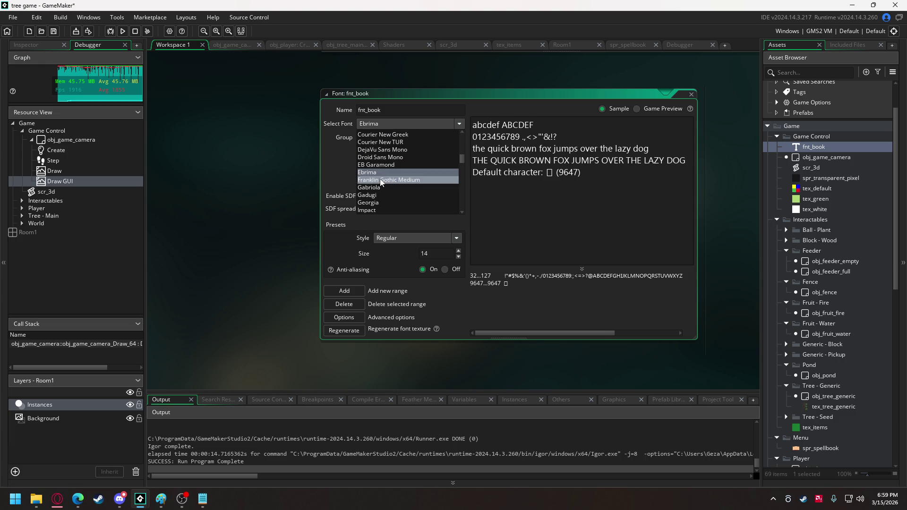
left_click(382, 181)
left_click(385, 127)
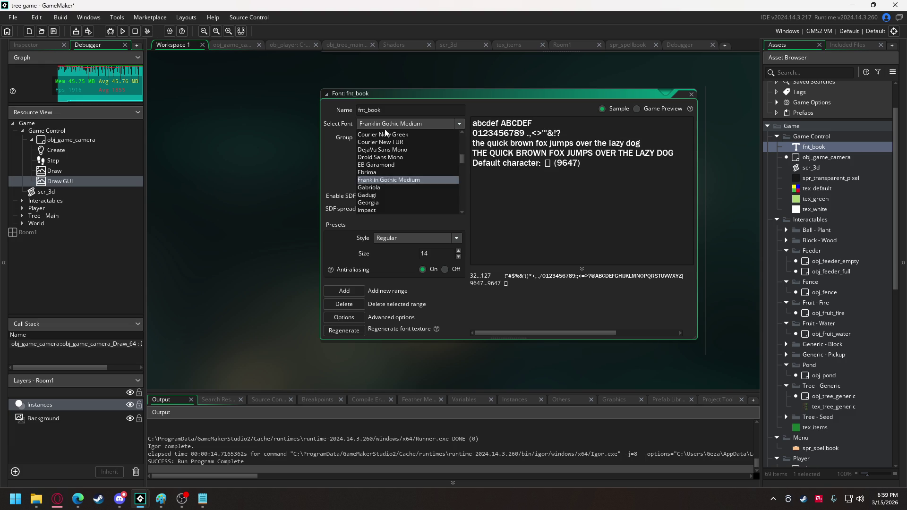
left_click(381, 187)
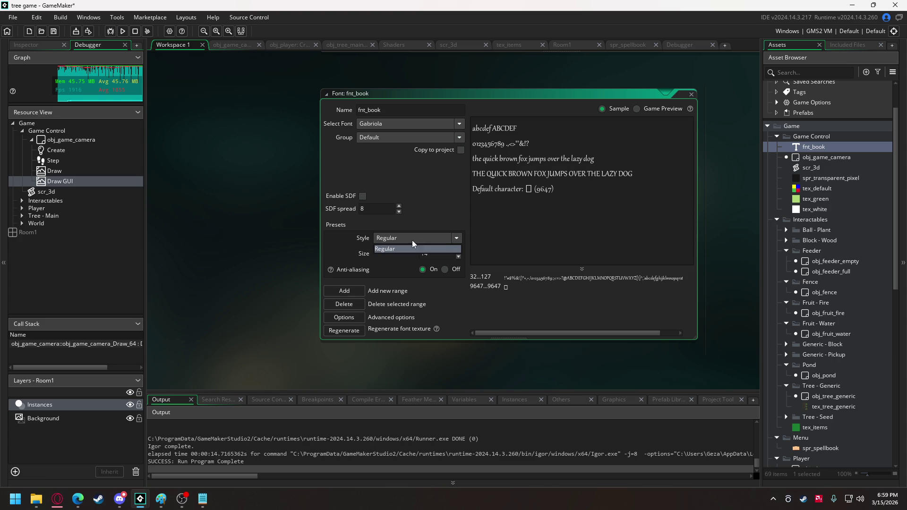
left_click(459, 251)
left_click(459, 252)
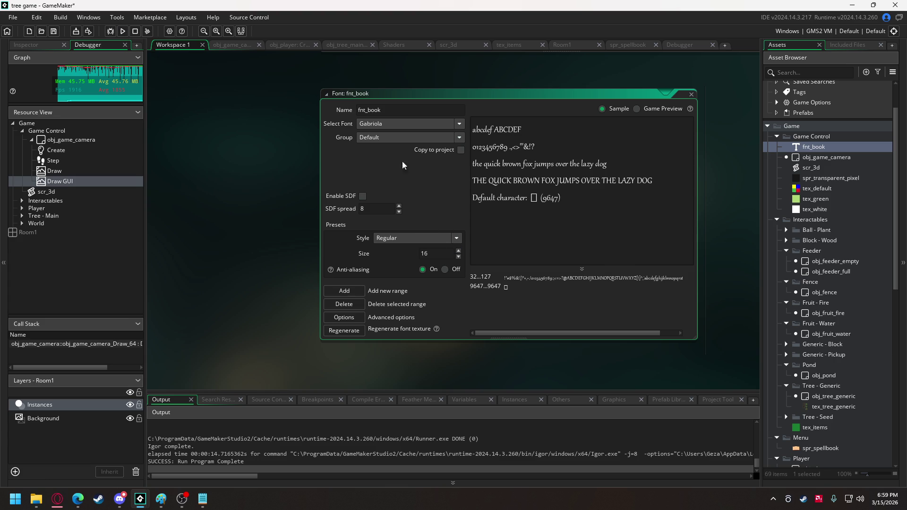
left_click(129, 29)
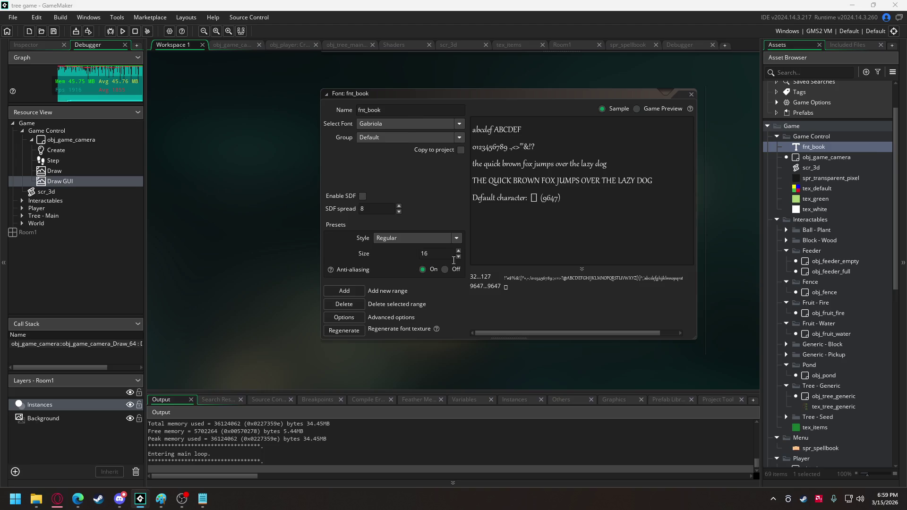
key("Tab")
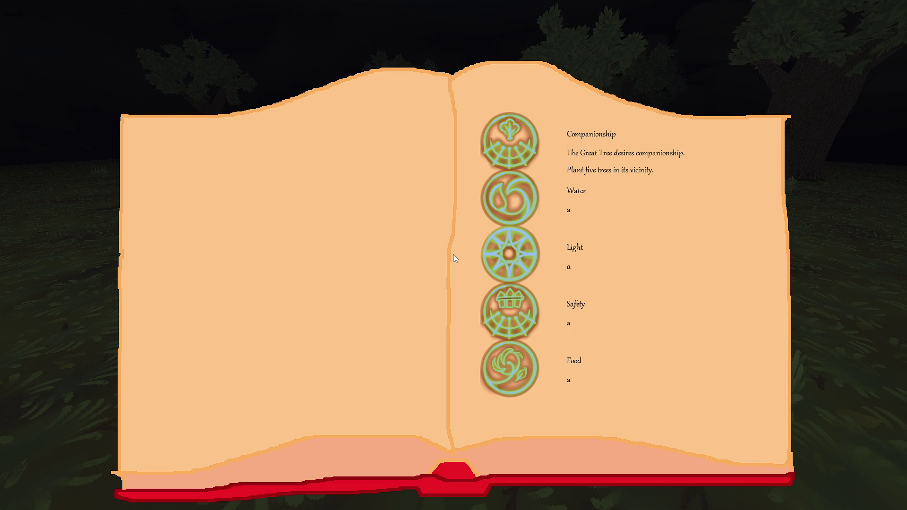
key("Escape")
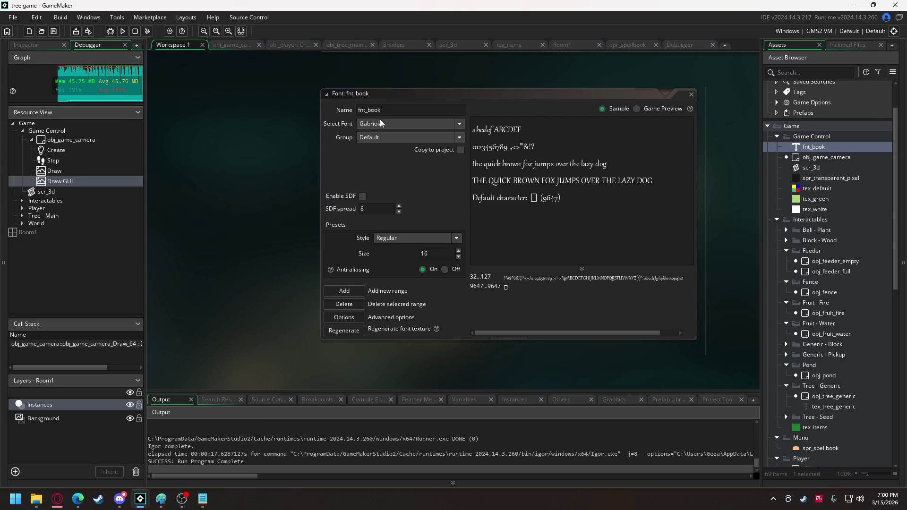
Step: Try Gadugi as the book font and view the spellbook in a test run
left_click(380, 123)
left_click(375, 197)
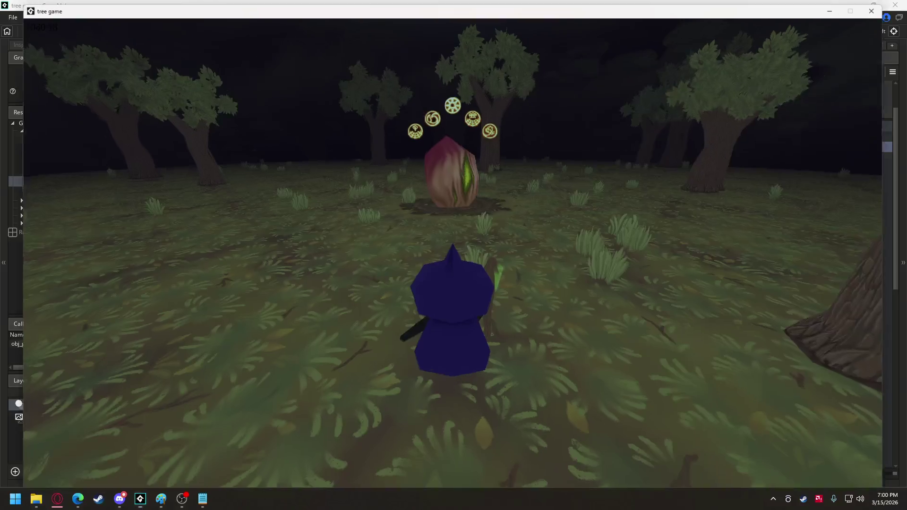
key("Tab")
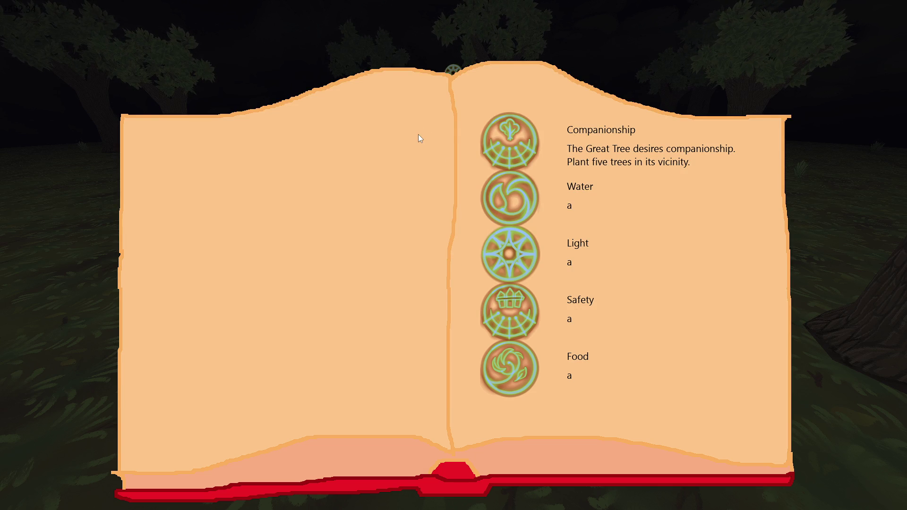
key("Escape")
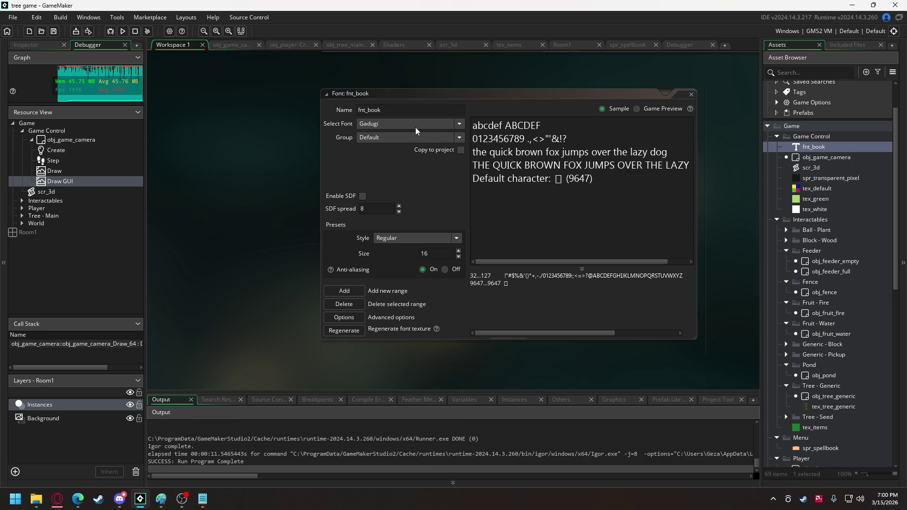
Step: Switch fnt_book to Georgia, check the spellbook in a test run, and return to obj_game_camera's code
left_click(415, 127)
left_click(384, 200)
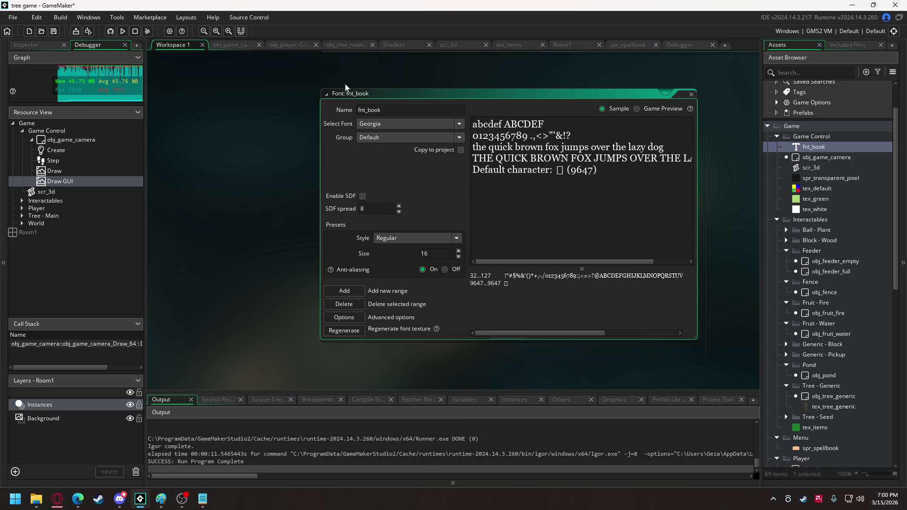
left_click(110, 31)
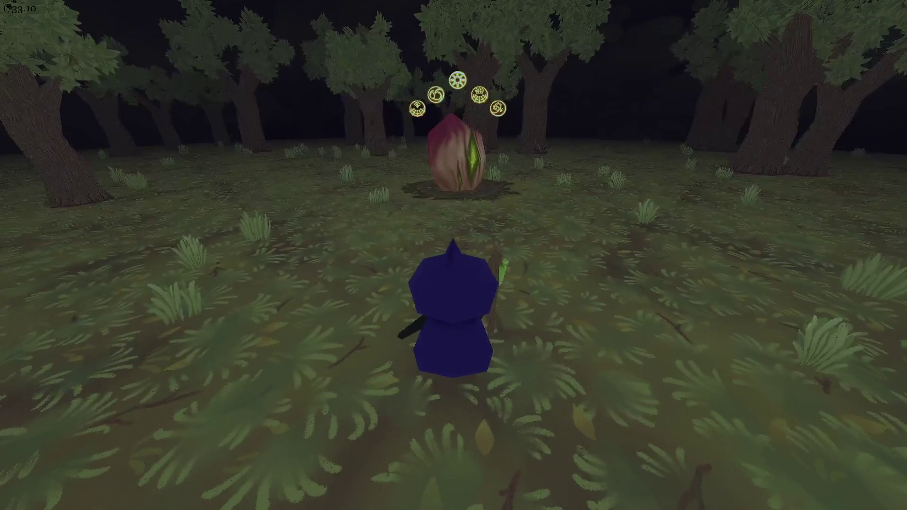
key("Tab")
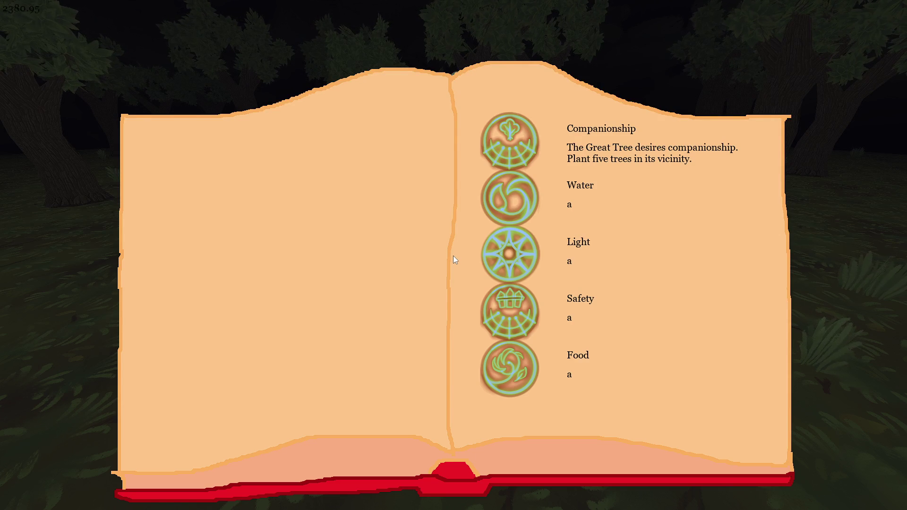
key("Escape")
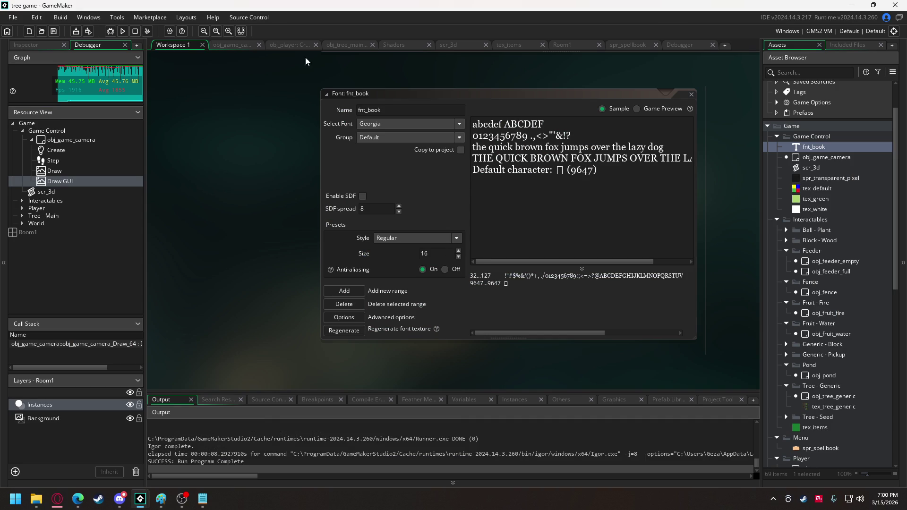
left_click(233, 44)
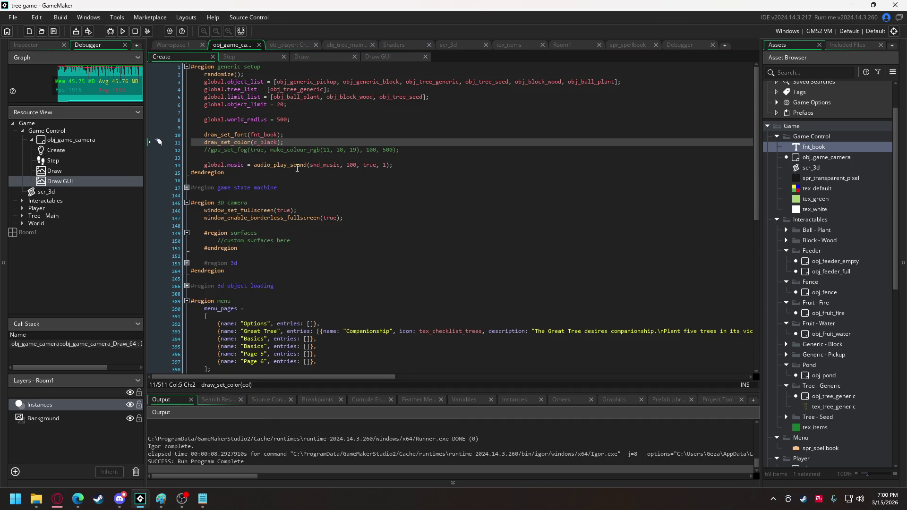
Step: Append '- 10' to the y position of both left- and right-page description draw_text calls
scroll(255, 107, "down", 8)
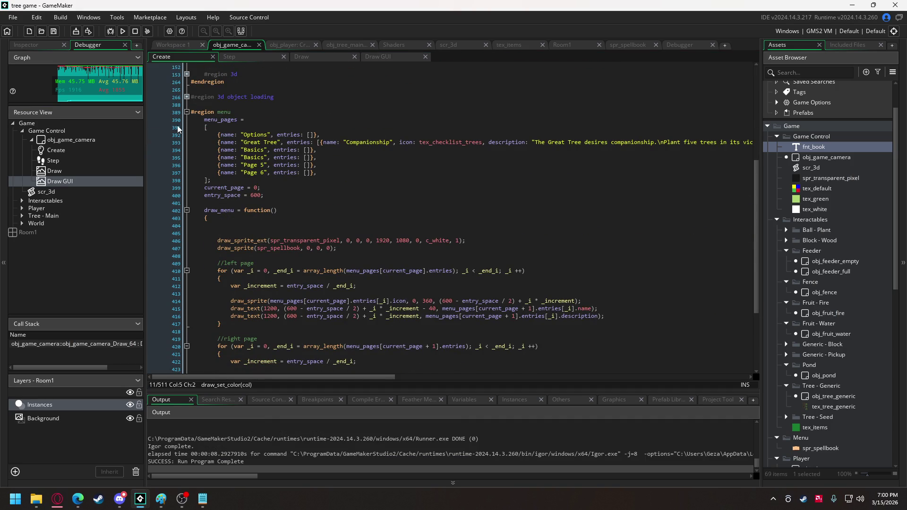
scroll(286, 237, "down", 3)
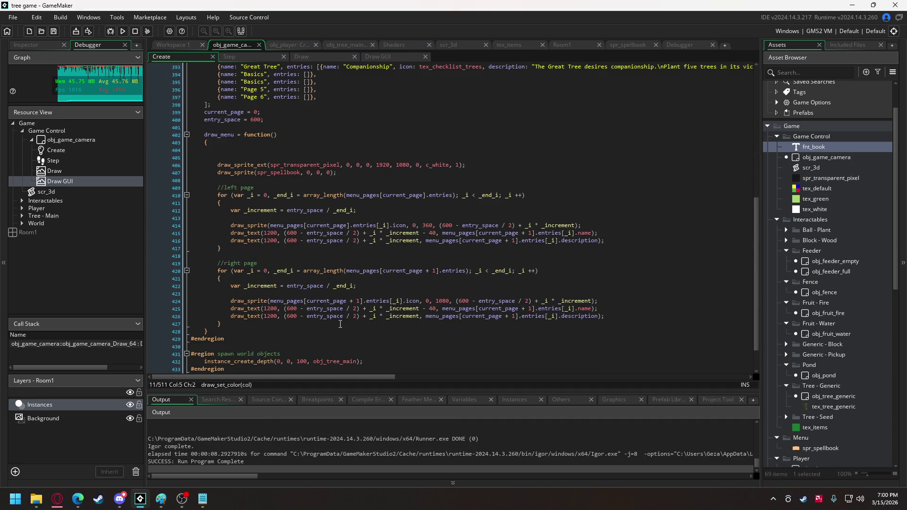
left_click(418, 317)
type("- 10")
left_click(420, 241)
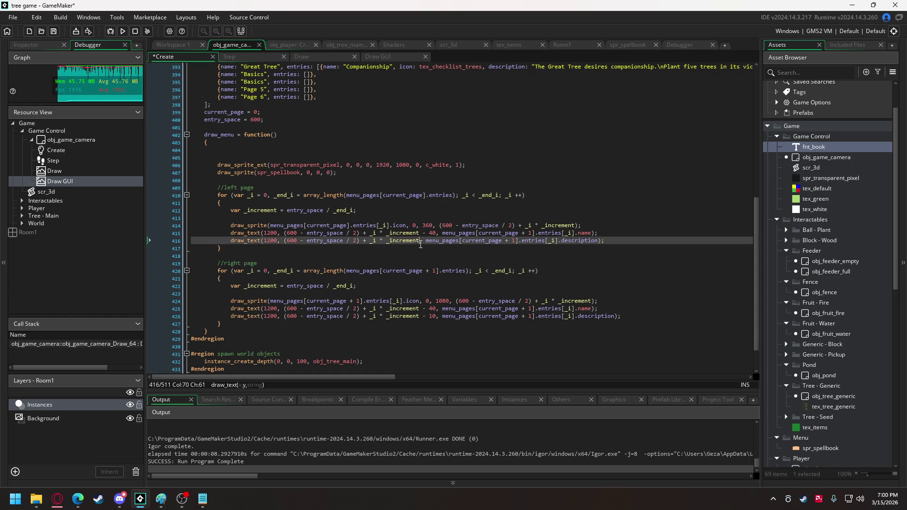
type("- 10")
scroll(420, 265, "up", 7)
left_click_drag(367, 378, 531, 397)
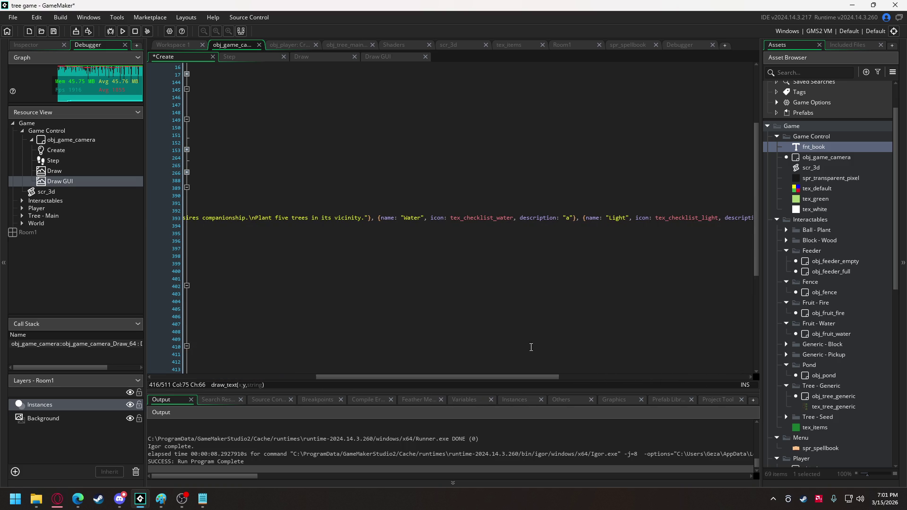
Step: Replace Water's placeholder with "Quench the Great Tree's\nthirst with a pond", fixing the 'teh' typo
double_click(569, 218)
type("Quench teh")
type(" Great Tree")
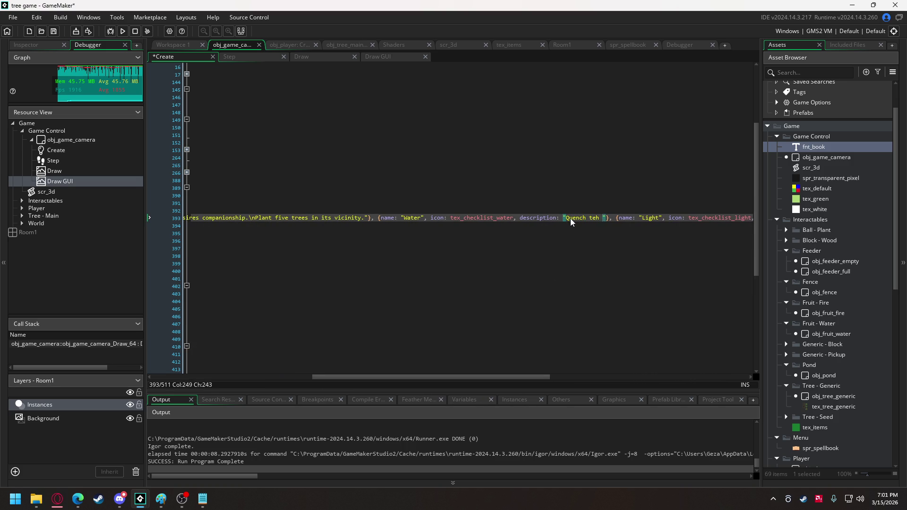
type("'s")
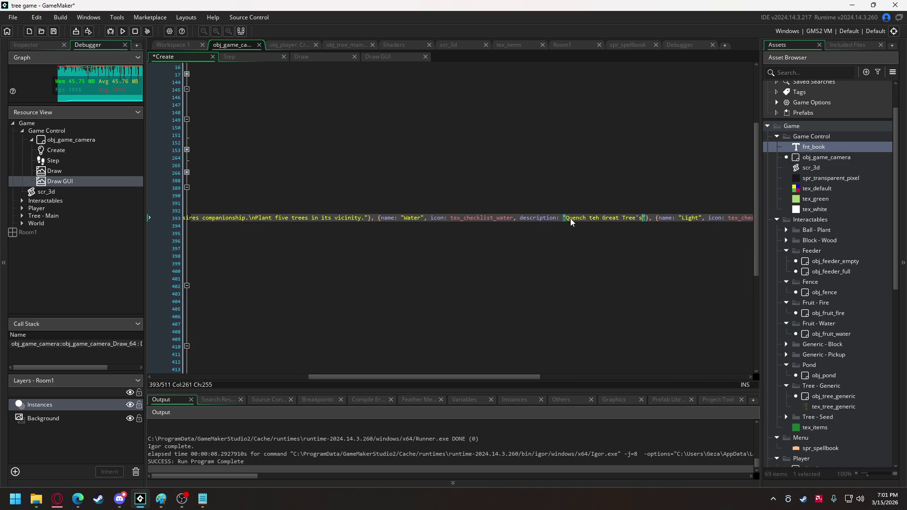
left_click(597, 218)
type("h")
key("Delete")
key("ctrl+Right")
key("ctrl+Right")
key("ctrl+Right")
type("\\nthirst")
type(" with a pon")
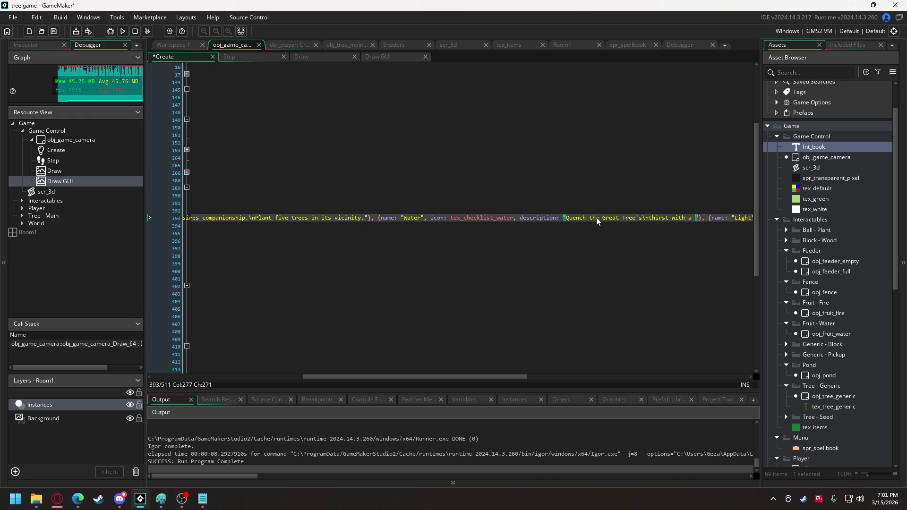
type("d")
left_click_drag(462, 378, 592, 378)
Step: Give Light the description "No plant thrives without light. Bring some to the Great Tree."
left_click(568, 219)
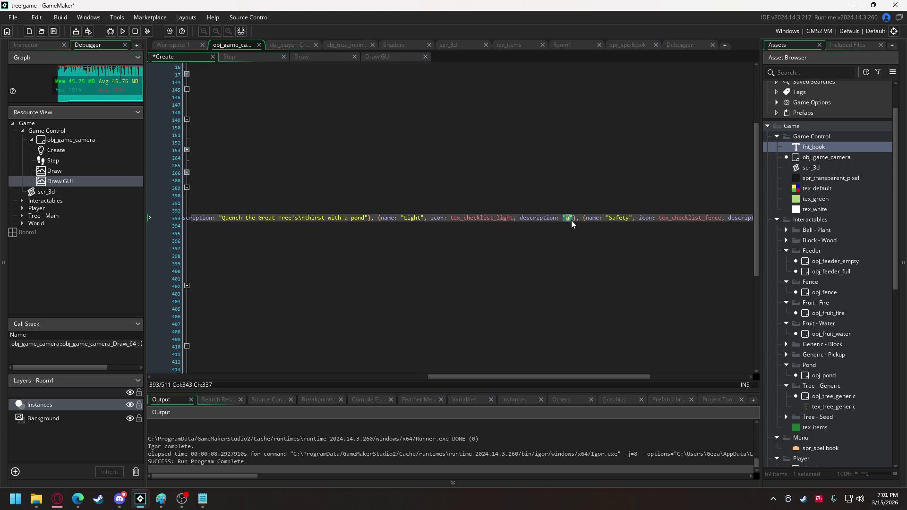
type("No")
type("plant thriv")
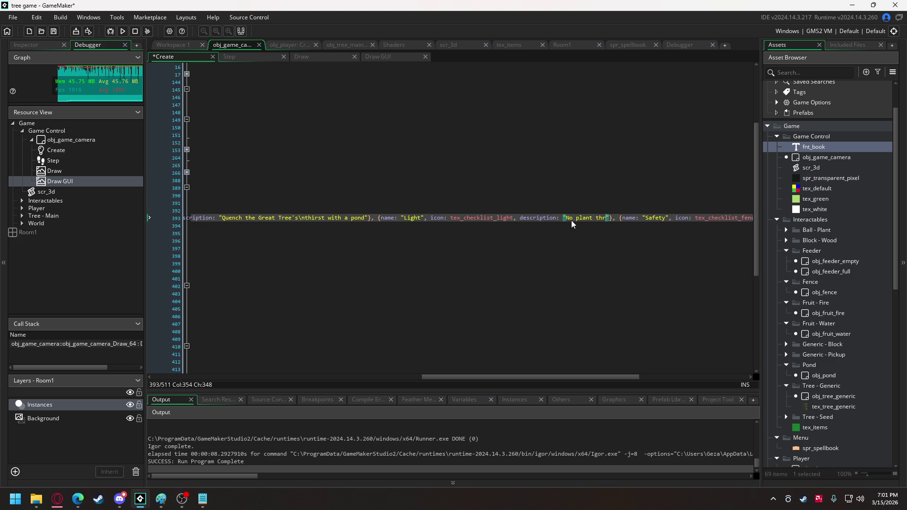
type("es with")
type("out")
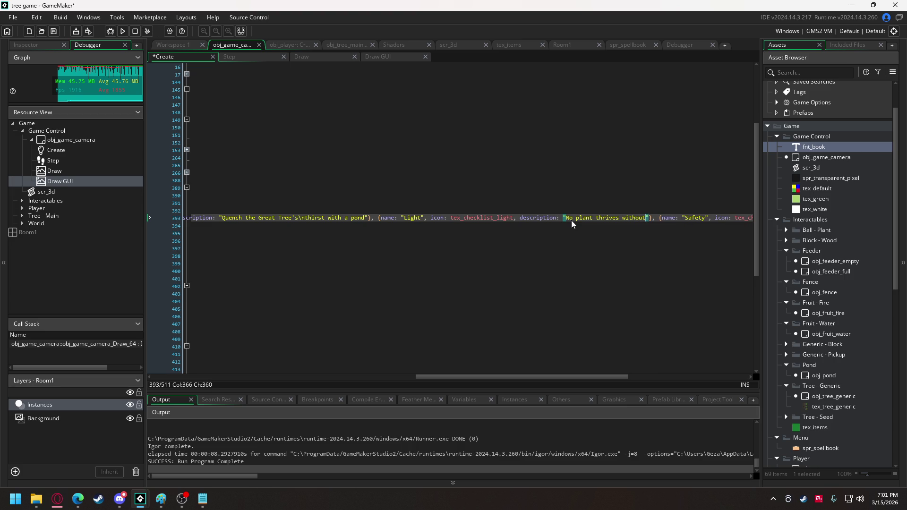
type(" light. ")
type("Bring some to the Great Tree.")
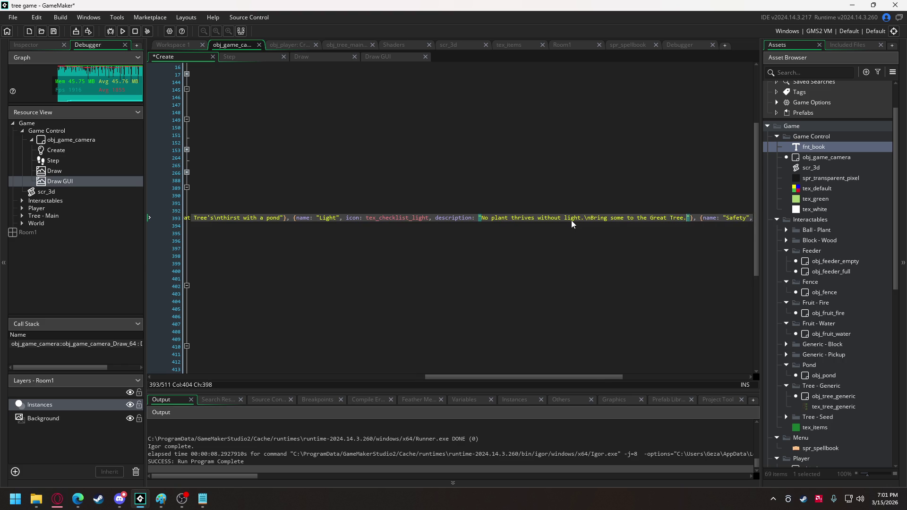
left_click_drag(572, 378, 675, 374)
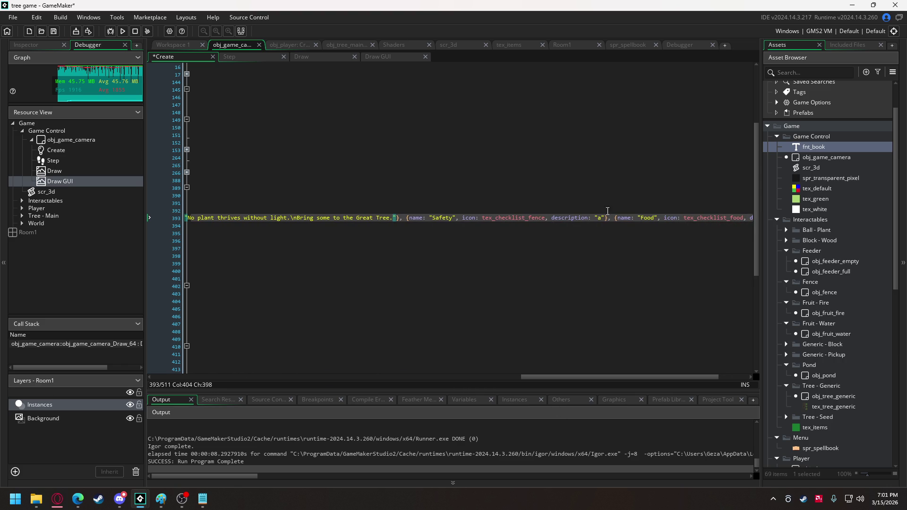
Step: Write Safety's description: "All living things desire safety." plus a line about five fences for the Great Tree
double_click(599, 218)
type("All livi")
type("ng things desi")
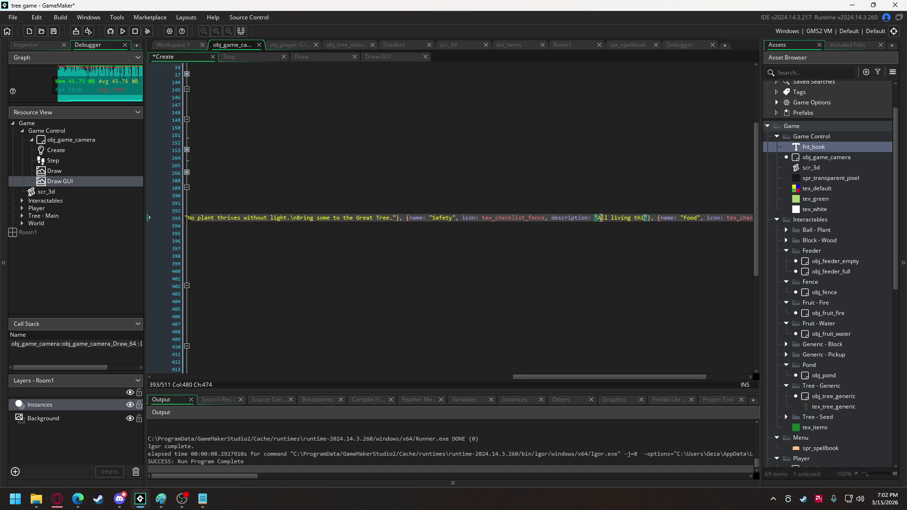
type("re safety")
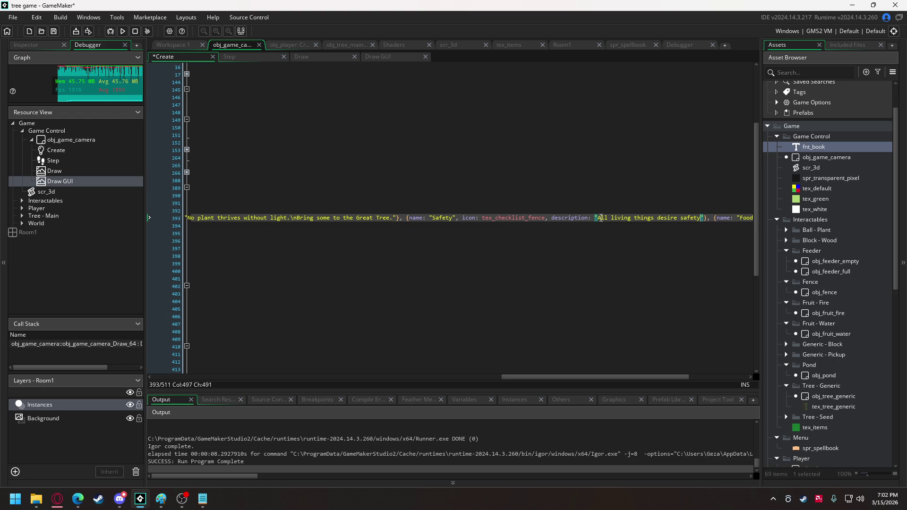
type(".\\n")
type("graet")
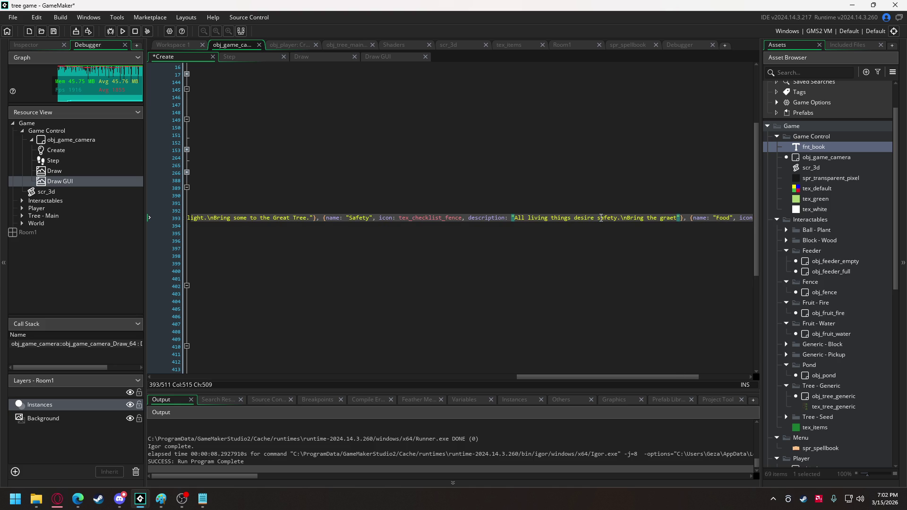
key("BackSpace")
key("BackSpace")
key("BackSpace")
type("Great ")
type("Tree fic")
key("BackSpace")
key("BackSpace")
key("BackSpace")
key("BackSpace")
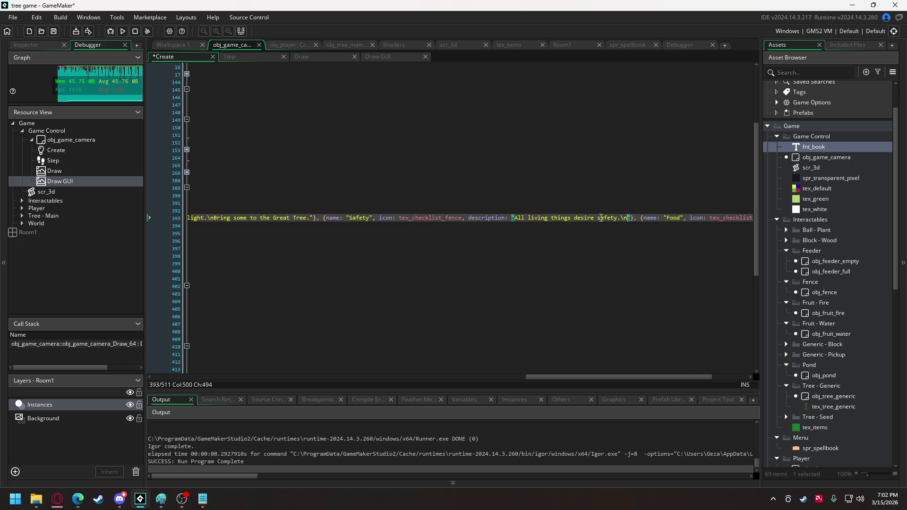
type("Five ")
type("fences should sa")
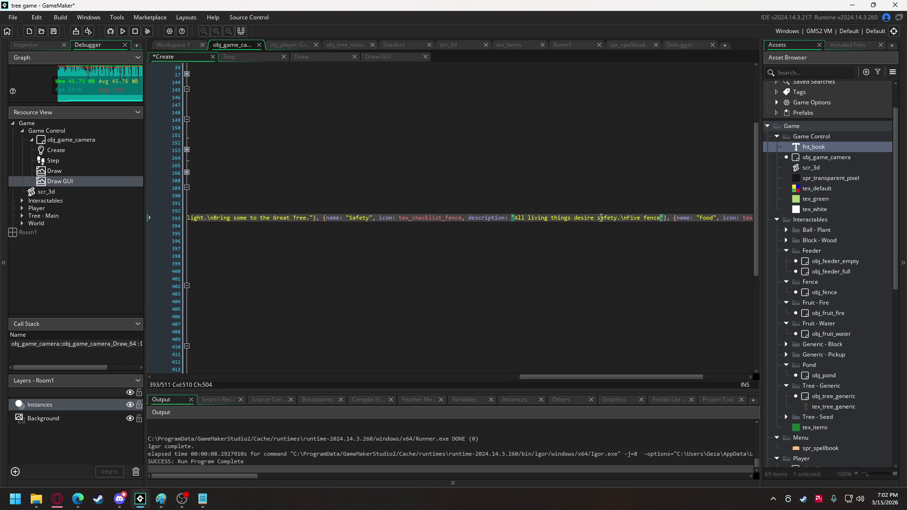
type("tif")
type("fy the Great Tree")
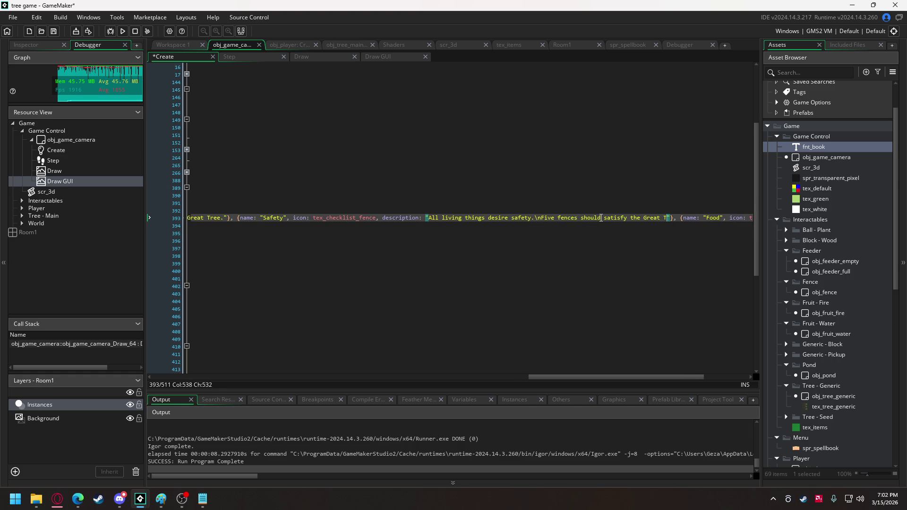
left_click_drag(582, 379, 630, 379)
Step: Give Food the description "Nourishment is essential to the\nGreat Tree's growth." and run the game
double_click(710, 219)
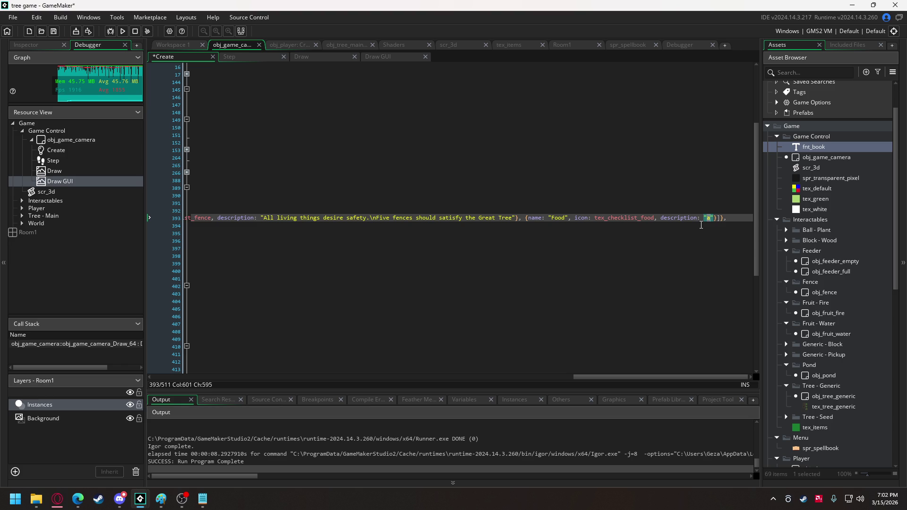
type("Nourishment is")
type(" esse")
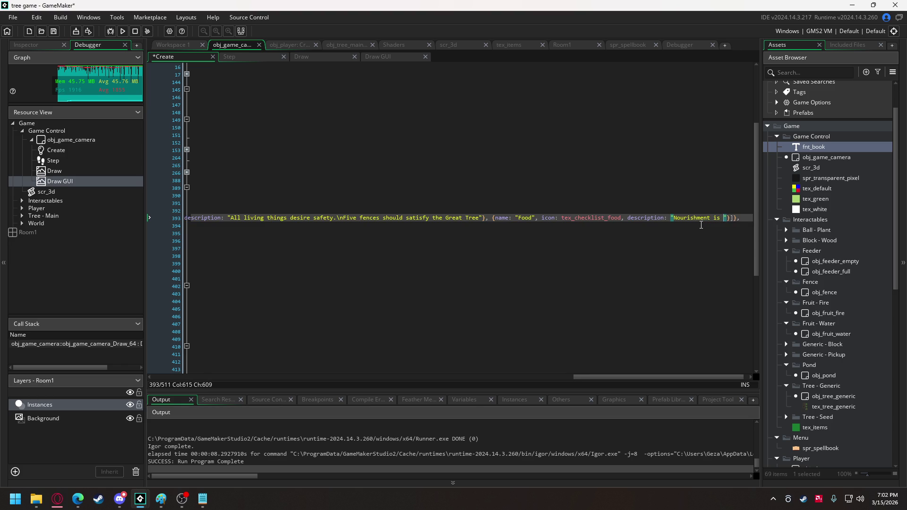
type("ntial")
type(" to the")
key("BackSpace")
type("Great Tree's growth")
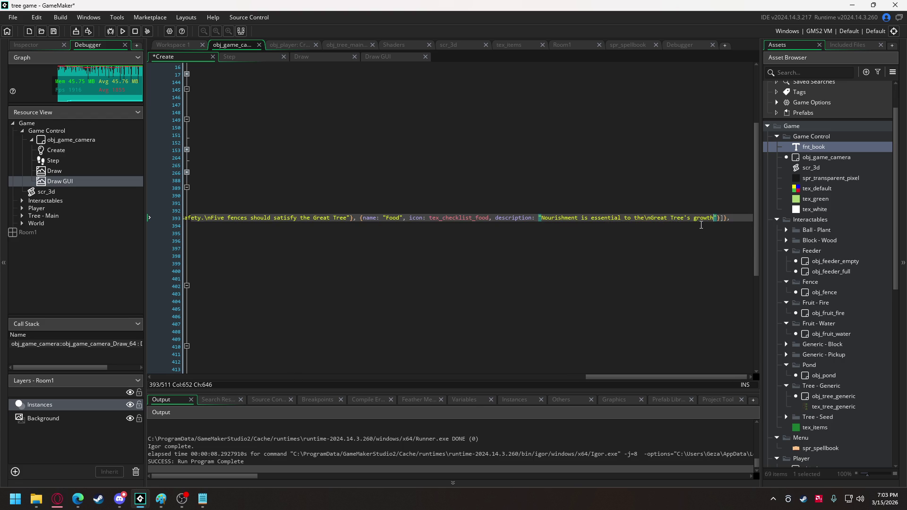
type(".")
left_click(122, 32)
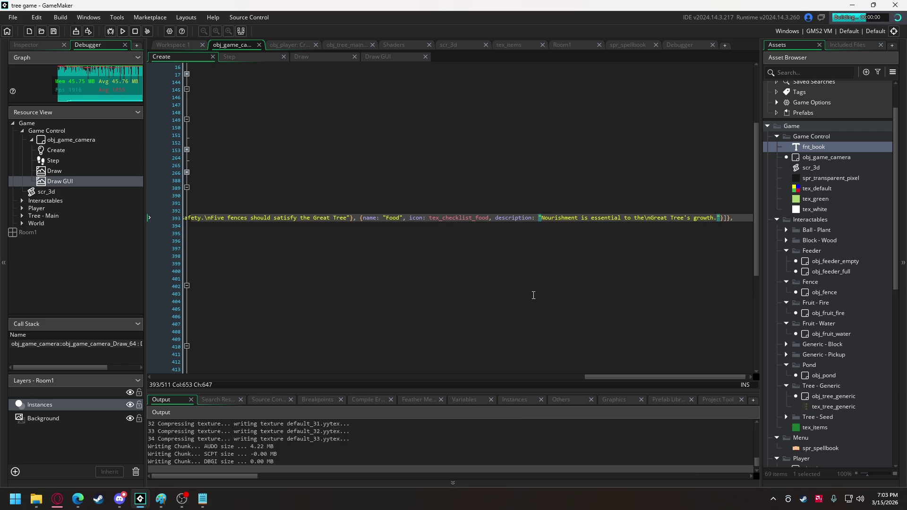
key("Tab")
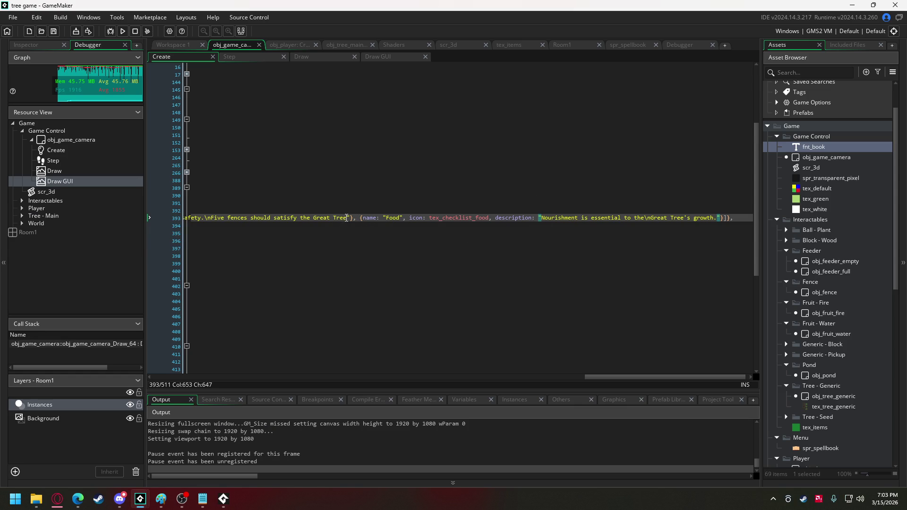
left_click(348, 218)
Step: Move 'thirst' before the \n in the Water description, append ' of clear water', and run
left_click_drag(595, 378, 361, 367)
left_click(305, 216)
type("thirst")
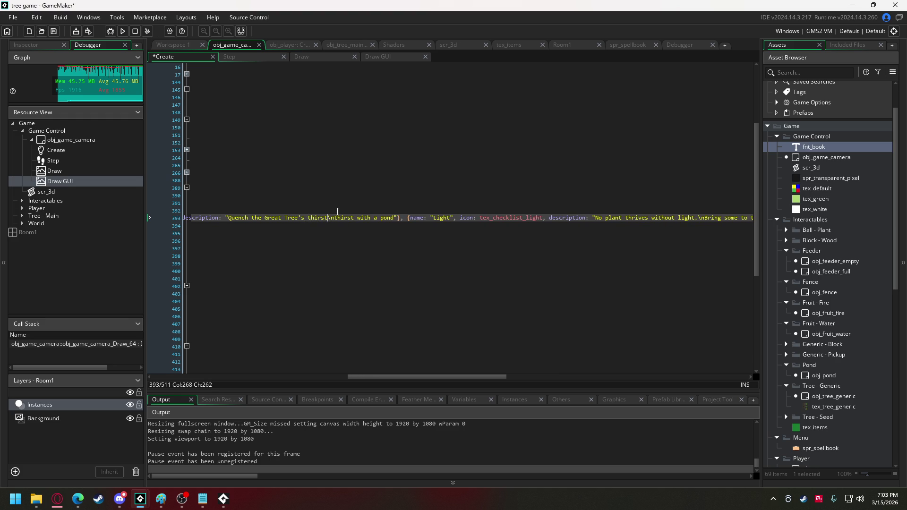
left_click_drag(354, 218, 342, 220)
key("BackSpace")
key("Delete")
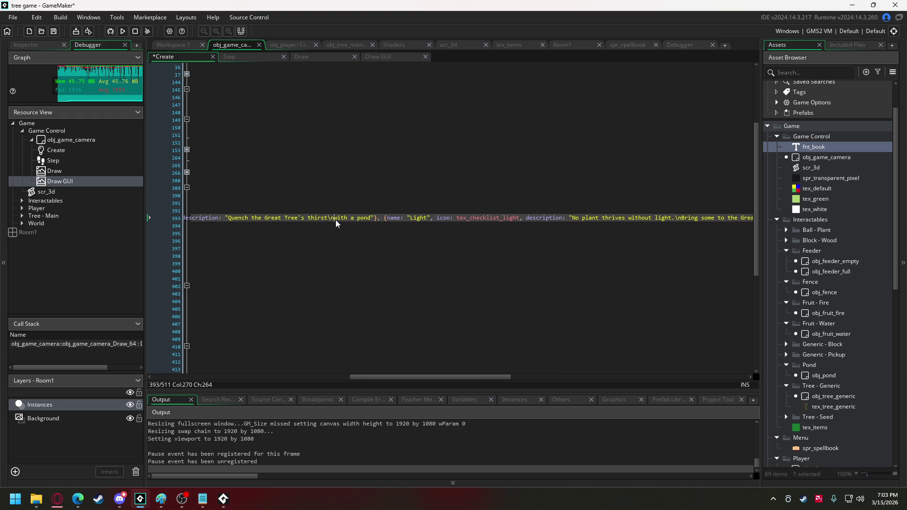
left_click(371, 218)
type("of clear water")
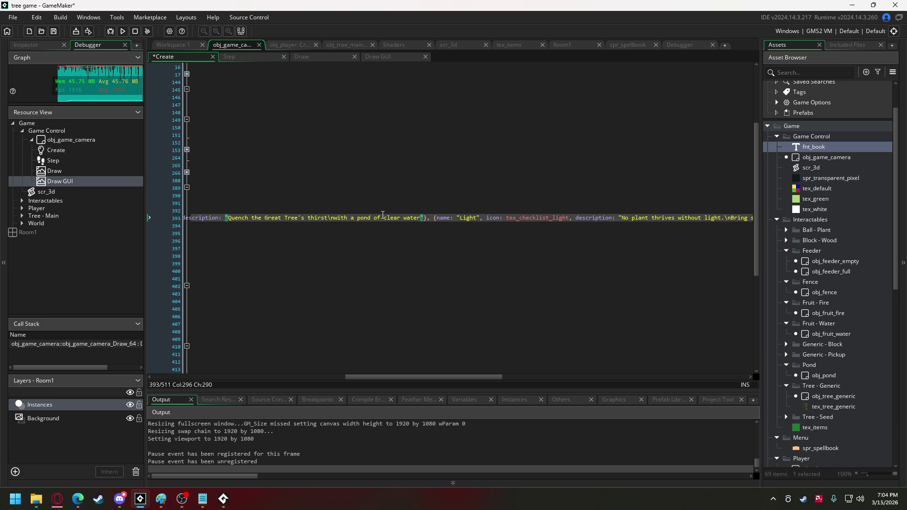
left_click(122, 31)
Step: Save the project for the test run, then close the game after checking the Water text
left_click(468, 263)
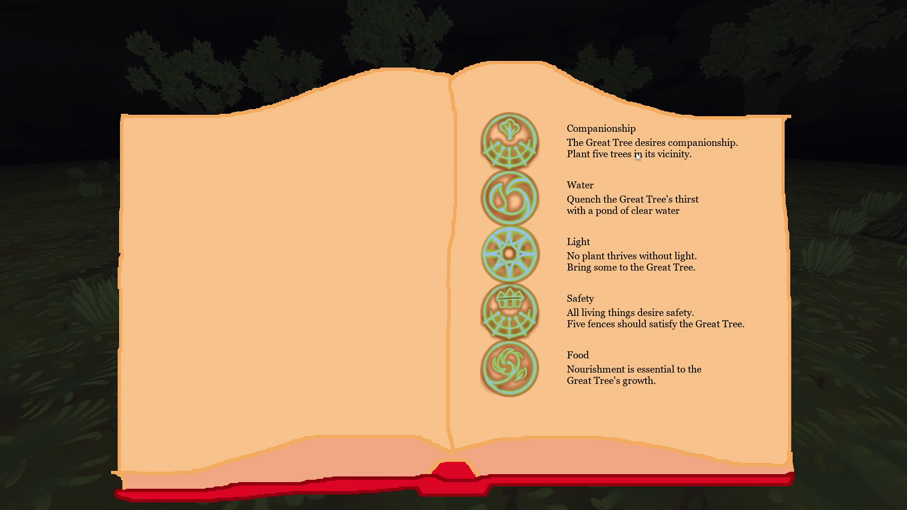
key("Escape")
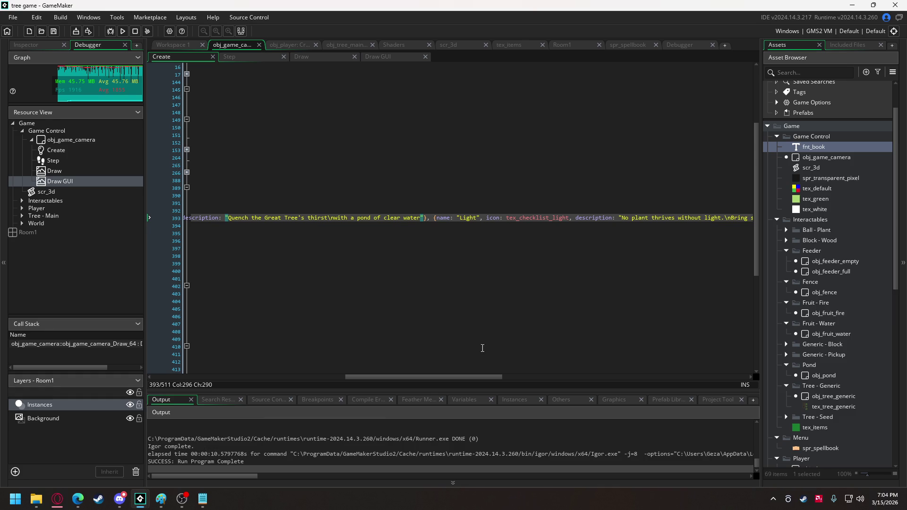
Step: Add a comma, then duplicate the entry-name draw_text statement under the right page comment
mouse_move(462, 377)
left_mouse_down()
mouse_move(473, 376)
mouse_move(166, 369)
left_mouse_up()
type(",")
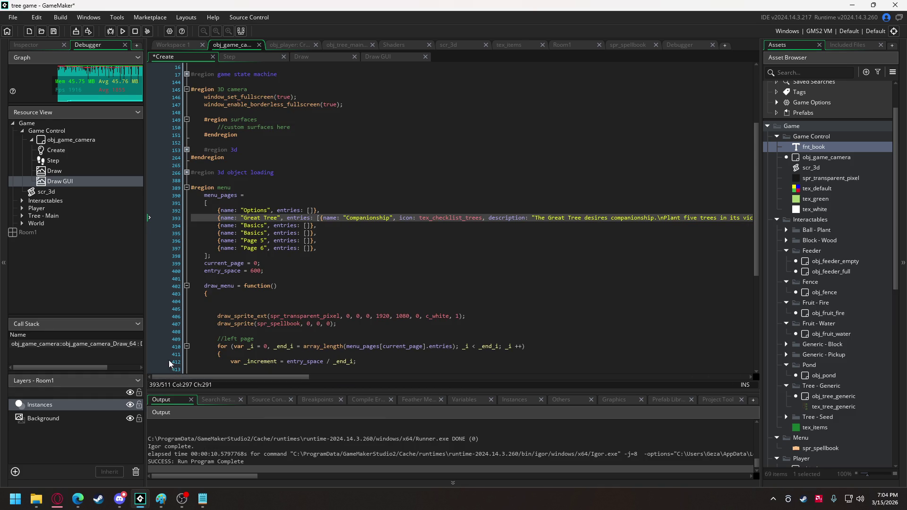
scroll(263, 198, "down", 3)
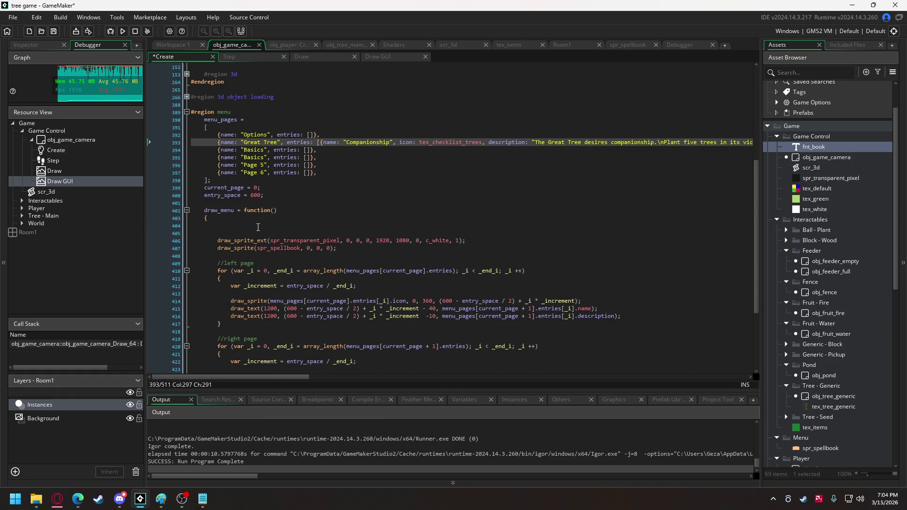
scroll(258, 227, "down", 2)
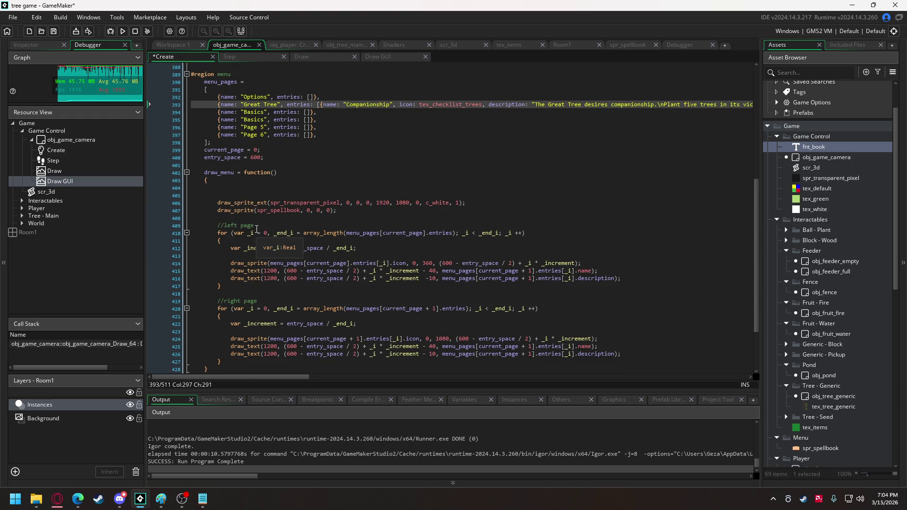
left_click(260, 301)
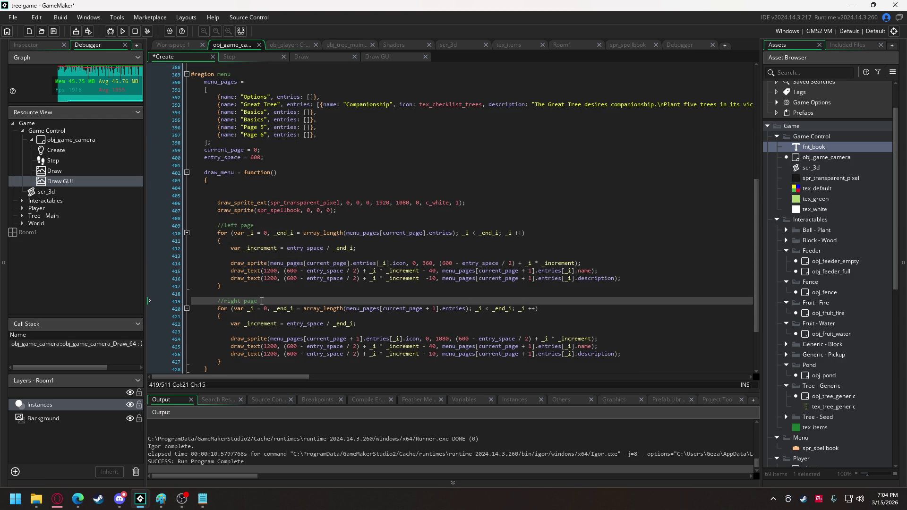
key("Return")
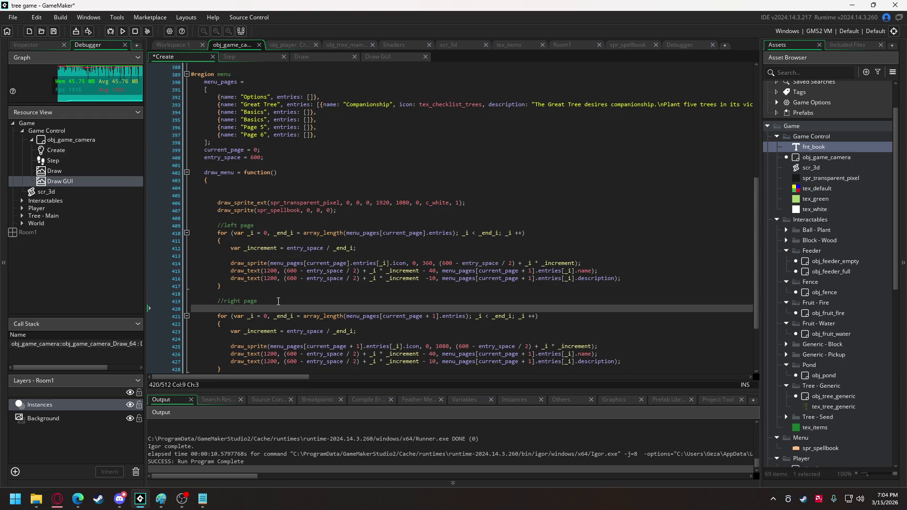
mouse_move(598, 354)
left_mouse_down()
mouse_move(206, 348)
mouse_move(230, 354)
left_mouse_up()
key("ctrl+c")
left_click(238, 309)
key("ctrl+v")
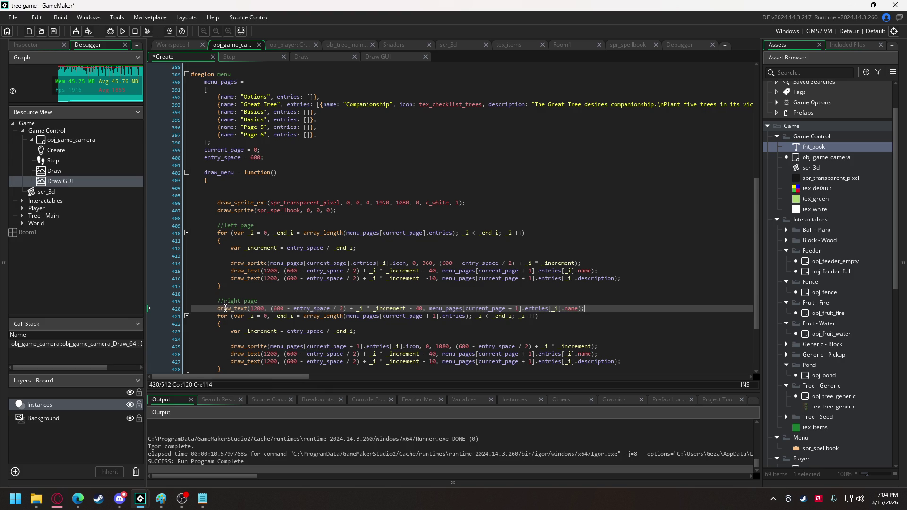
Step: Turn the copy into draw_text(1080, (600 - entry_space / 2), menu_pages[current_page + 1].name)
left_click(255, 309)
key("BackSpace")
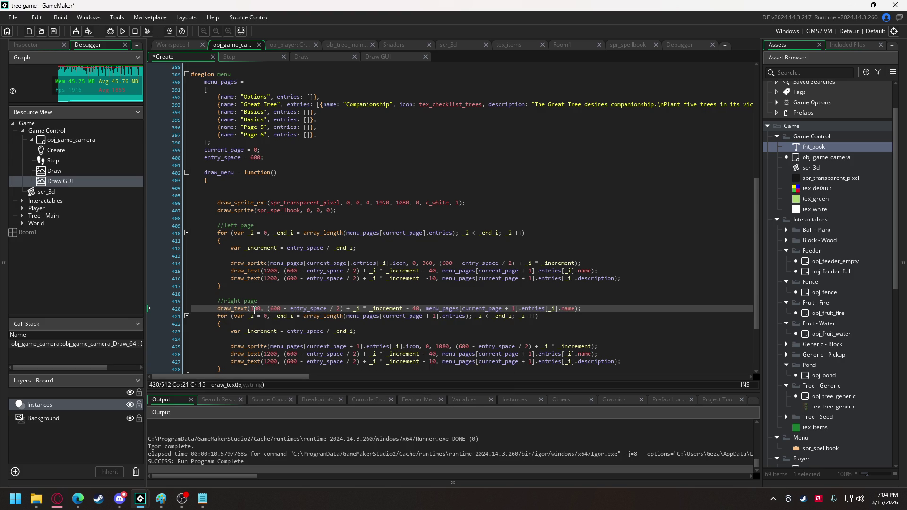
type("8")
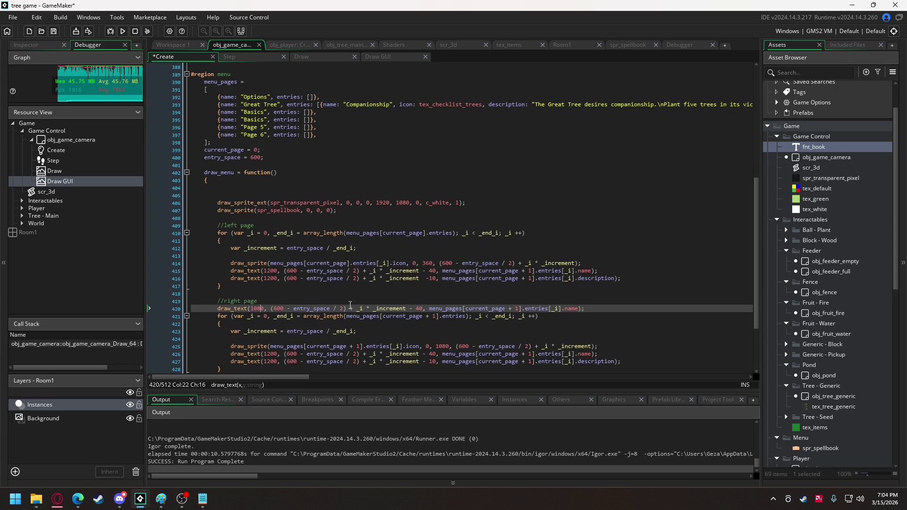
left_click_drag(348, 309, 423, 311)
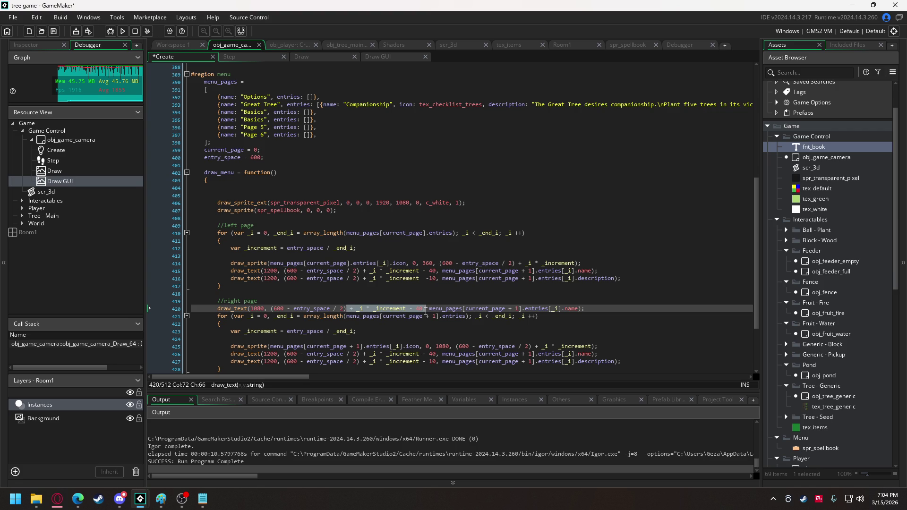
key("BackSpace")
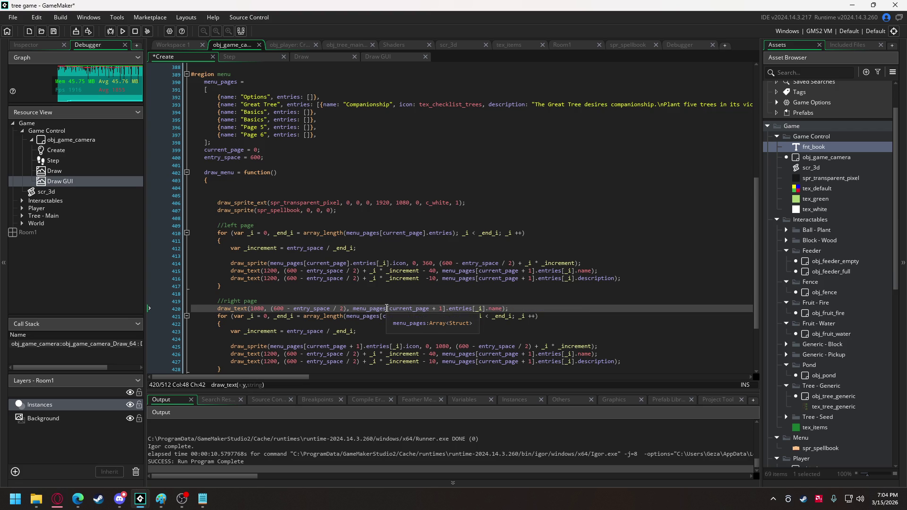
scroll(411, 311, "up", 1)
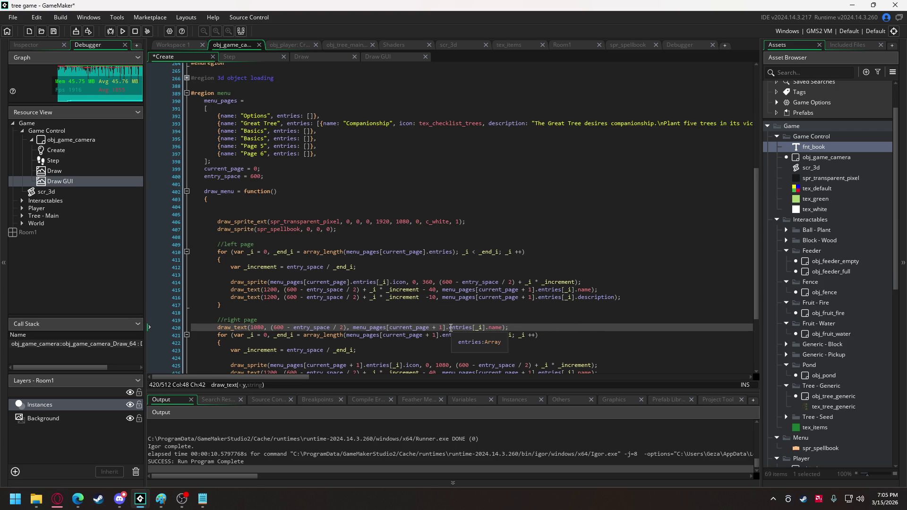
left_click_drag(449, 328, 486, 328)
key("BackSpace")
key("BackSpace")
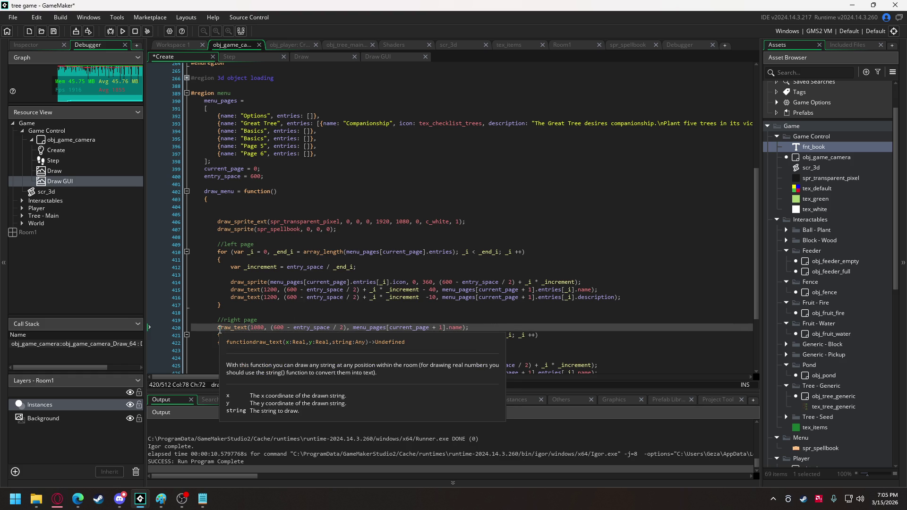
Step: Paste the page-name draw_text line under the left page comment
left_click_drag(218, 328, 497, 324)
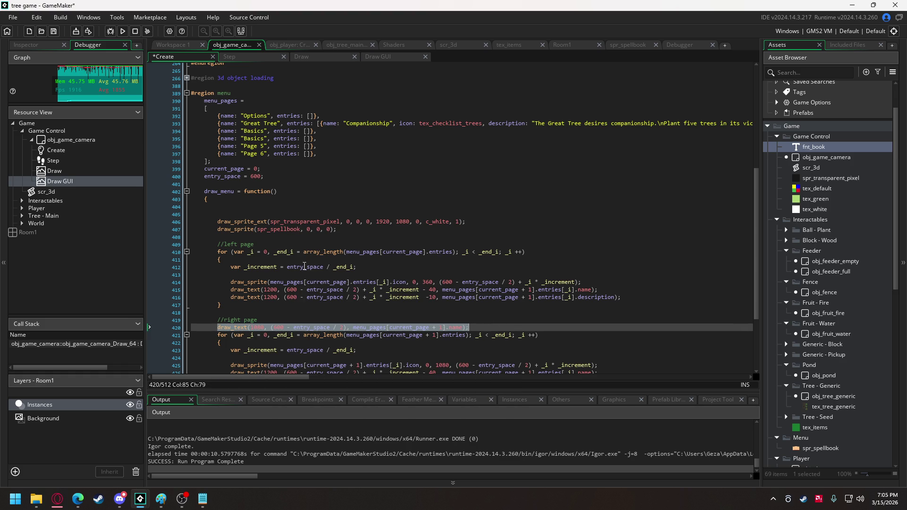
left_click(275, 245)
key("Return")
key("ctrl+v")
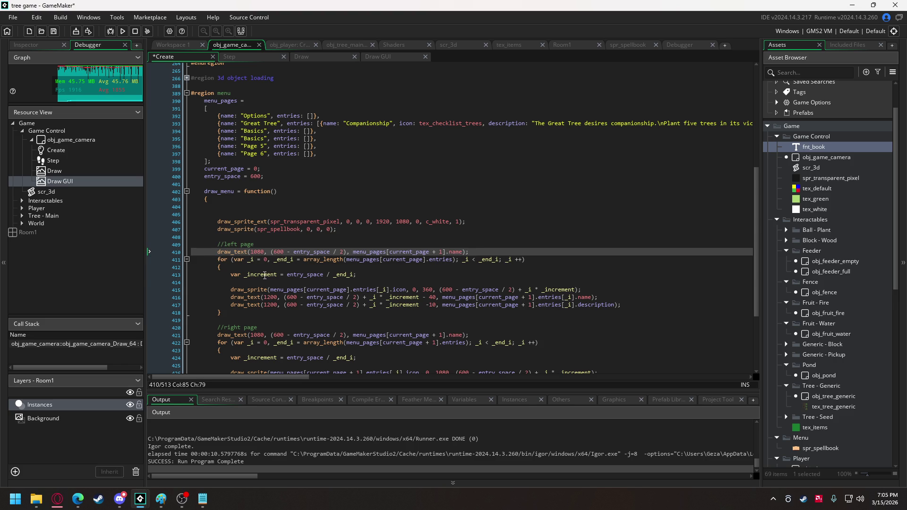
Step: Change the left-page name and description x from 1200 to 480, then run the game
scroll(284, 265, "down", 2)
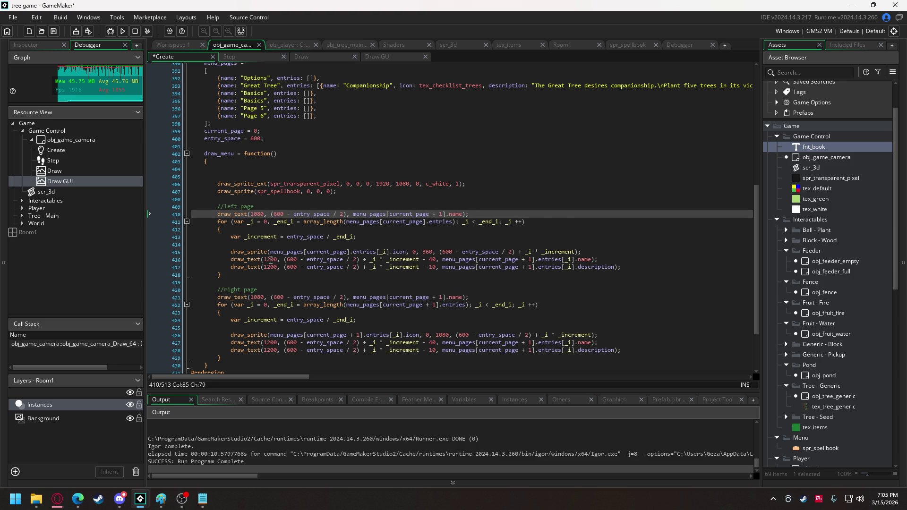
left_click_drag(264, 259, 274, 260)
double_click(276, 268)
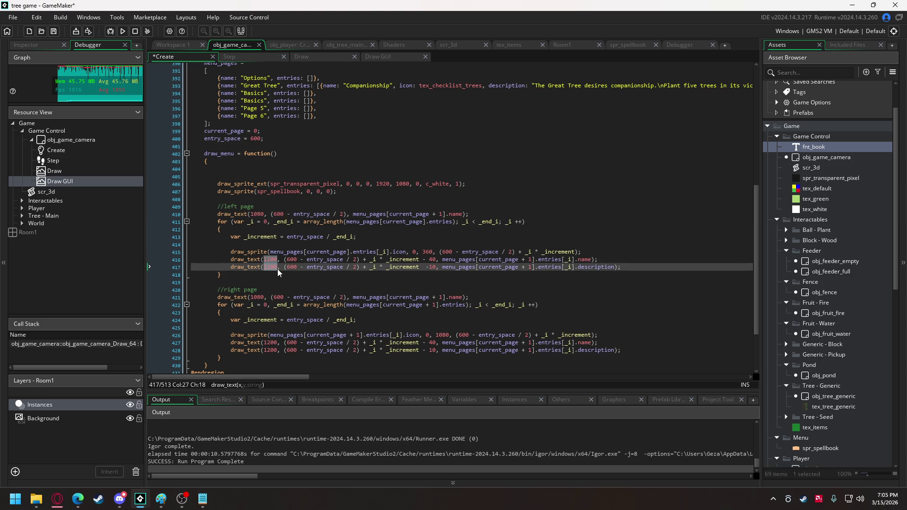
type("480")
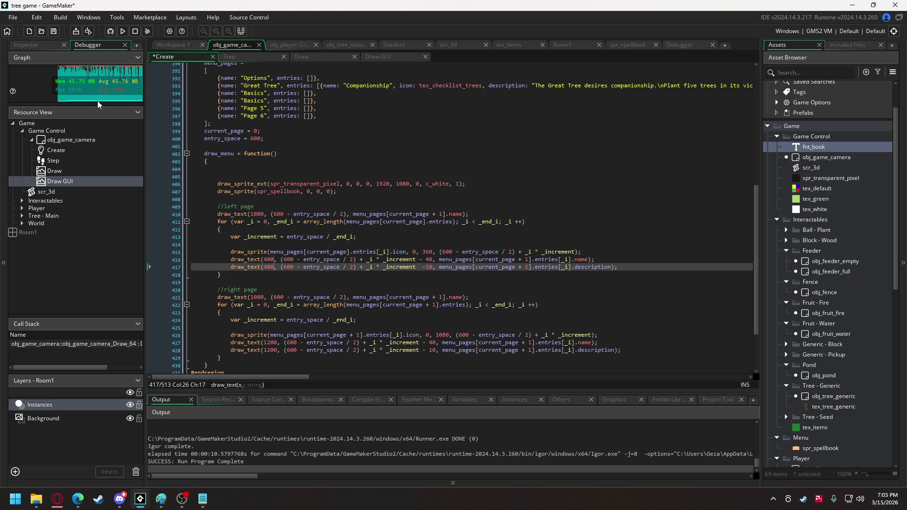
left_click(123, 31)
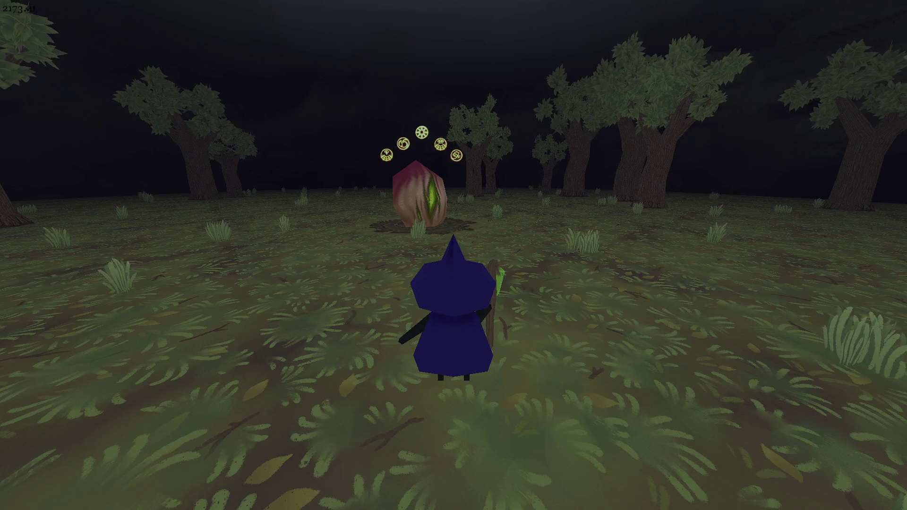
Step: Open the spellbook in the test run to check the layout, then close the game
key("e")
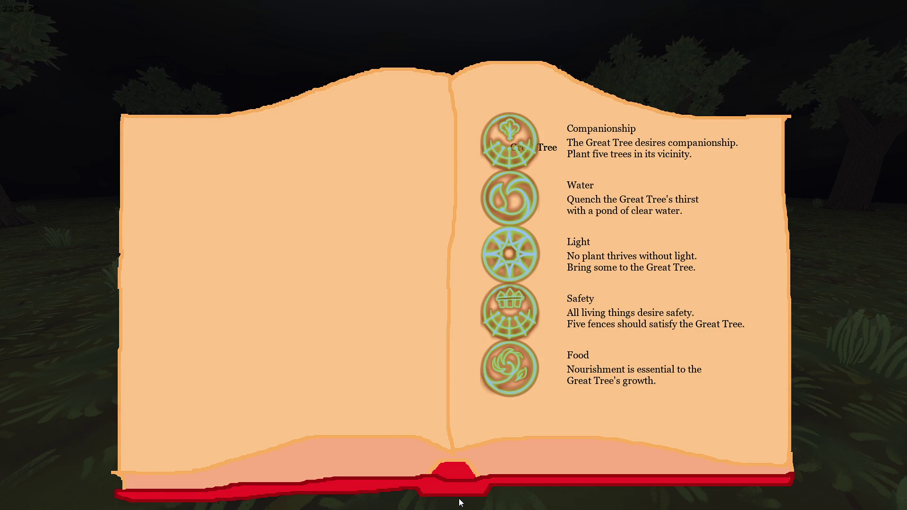
key("Escape")
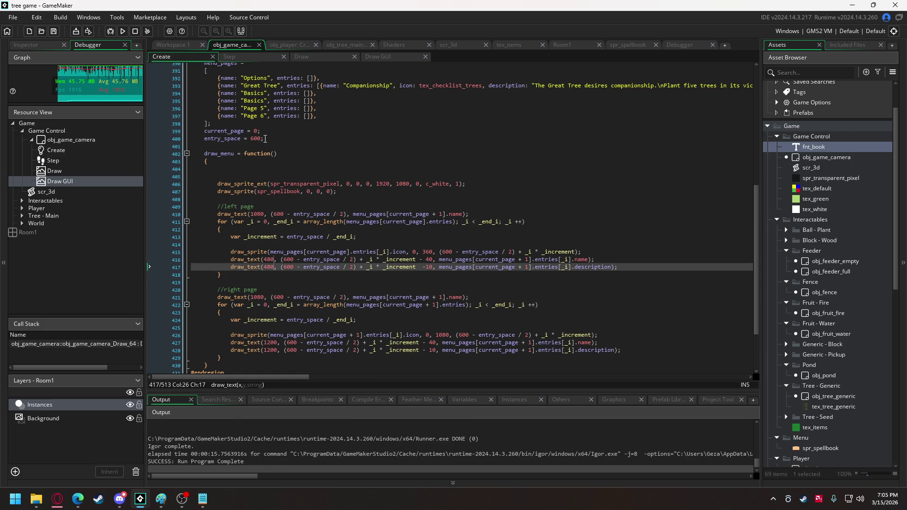
Step: Add 'entry_middle = 600;' below the entry_space line
double_click(228, 139)
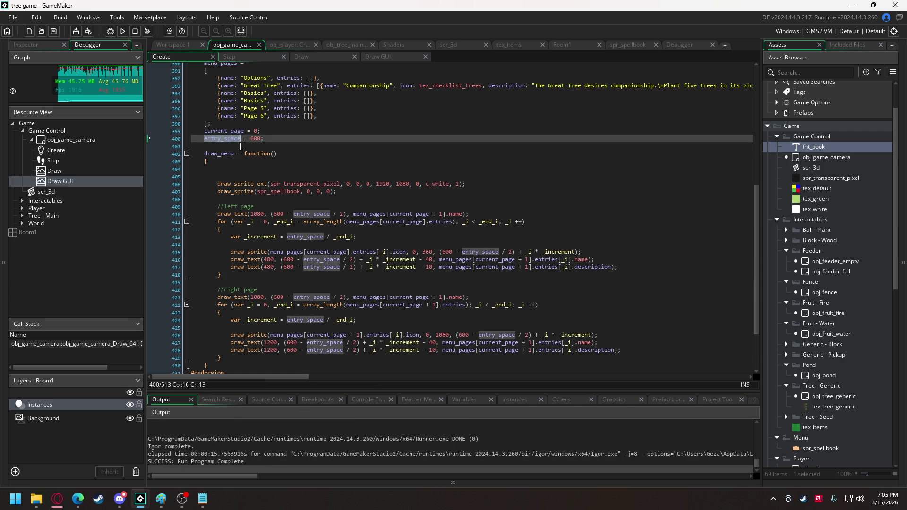
left_click(285, 260)
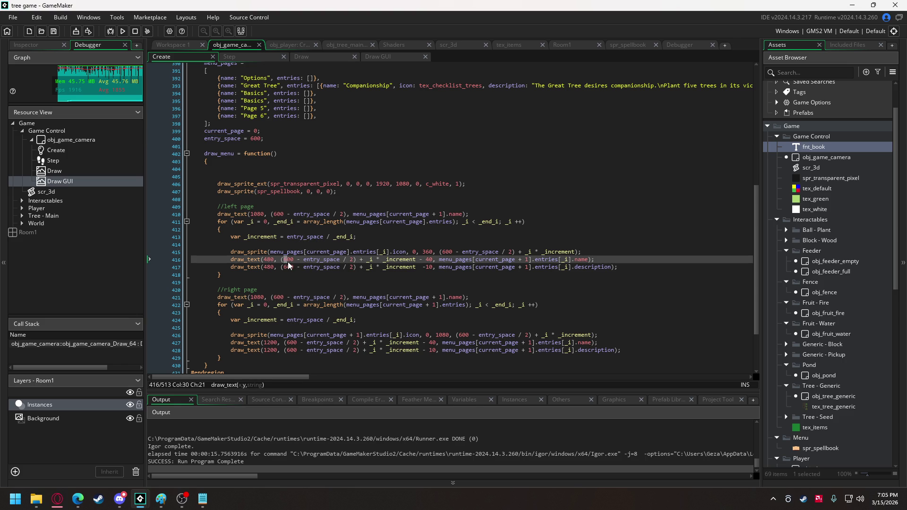
left_click(273, 139)
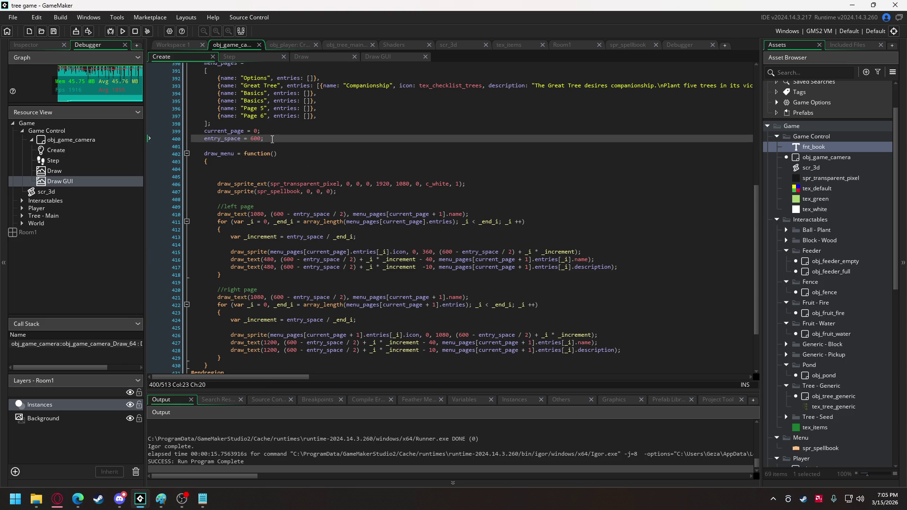
key("Return")
type("entry")
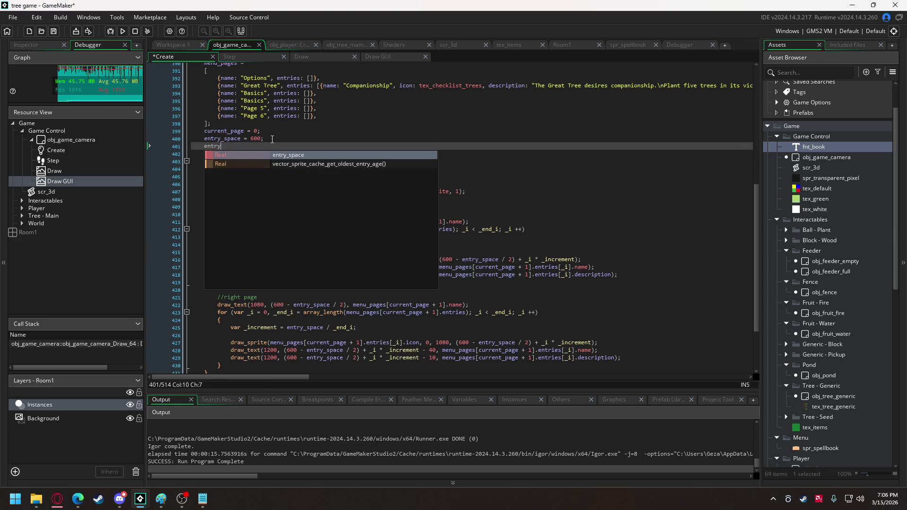
type("_middle = ")
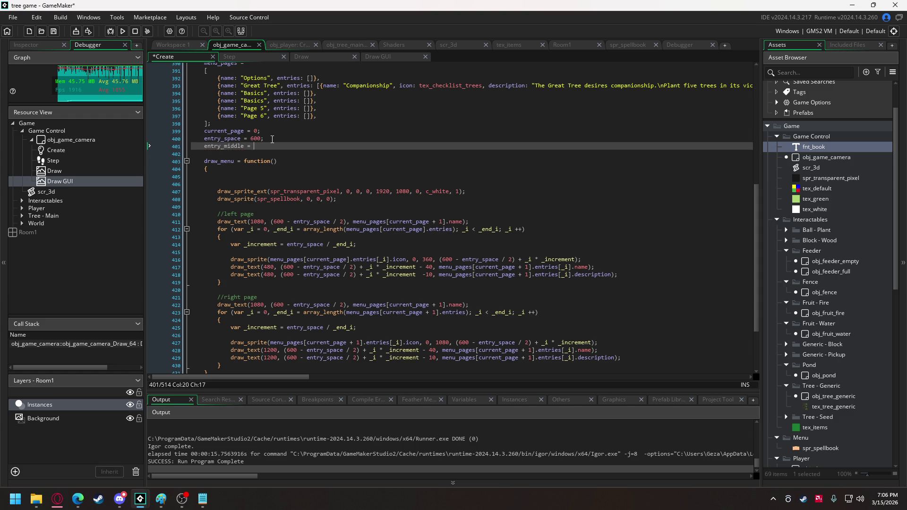
type("600;")
Step: Replace 600 with entry_middle in the left page title, name, description and icon positions
double_click(230, 148)
key("ctrl+c")
double_click(288, 267)
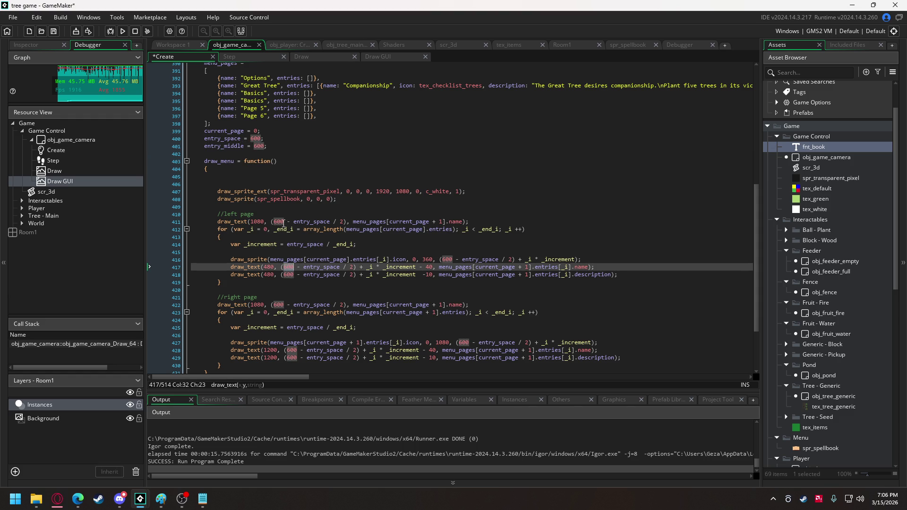
double_click(279, 222)
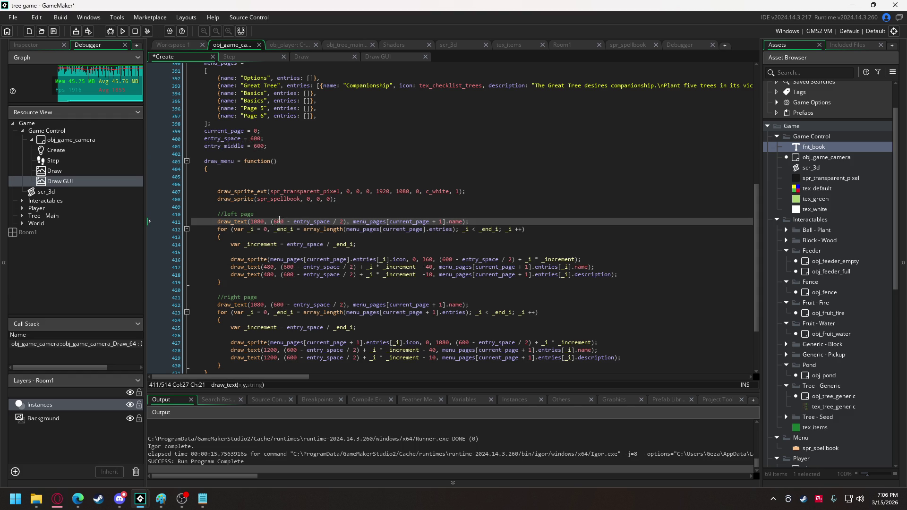
key("ctrl+v")
double_click(288, 267)
key("ctrl+v")
double_click(289, 275)
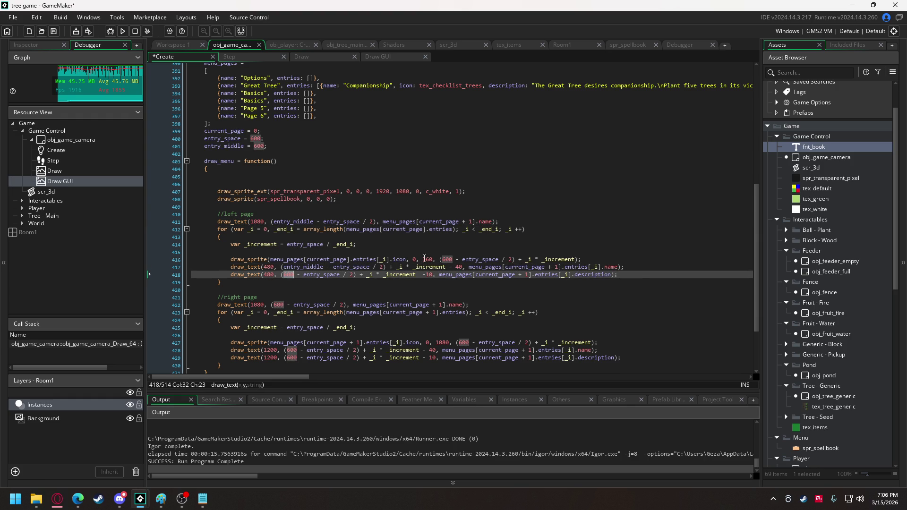
key("ctrl+v")
double_click(447, 259)
key("ctrl+v")
Step: Replace 600 with entry_middle in the right page icon, name, description and title positions
double_click(464, 343)
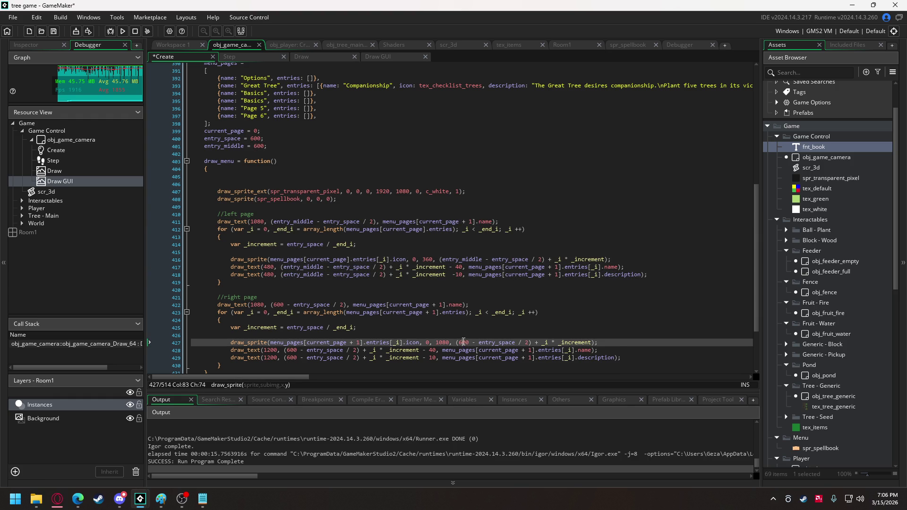
key("ctrl+v")
double_click(292, 350)
key("ctrl+v")
double_click(292, 358)
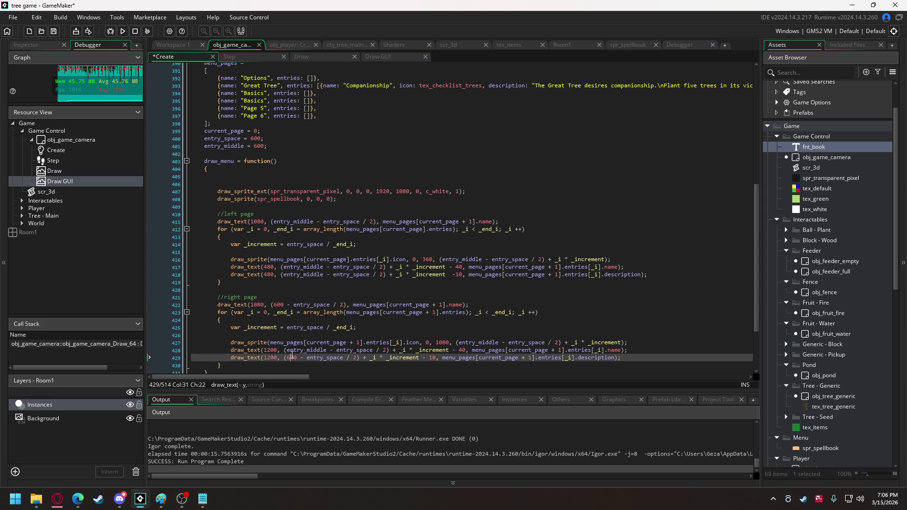
double_click(292, 357)
key("ctrl+v")
double_click(279, 305)
key("ctrl+v")
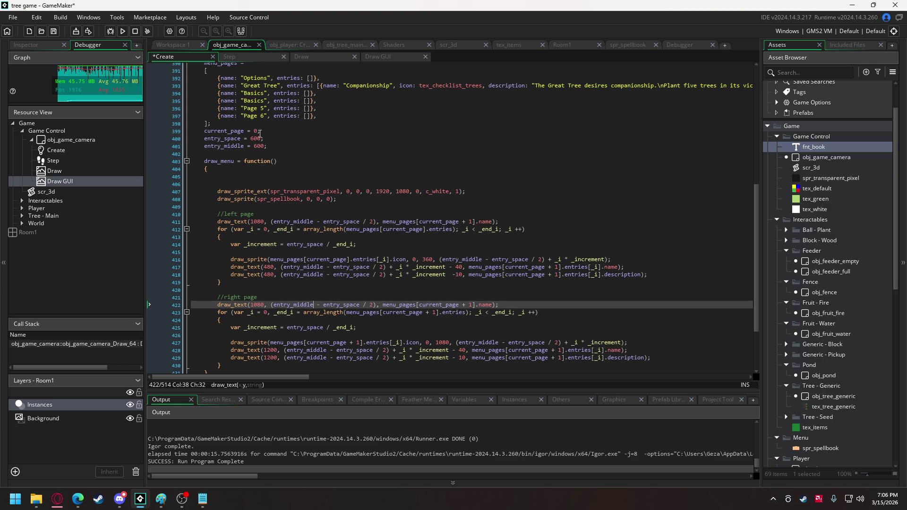
left_click(256, 146)
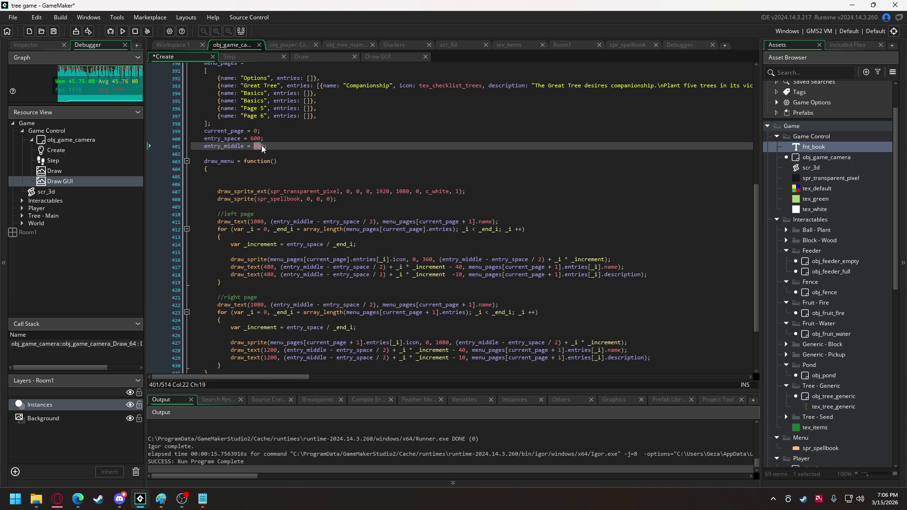
Step: Set entry_middle to 720 and check the spellbook layout in a test run
type("720")
left_click(122, 31)
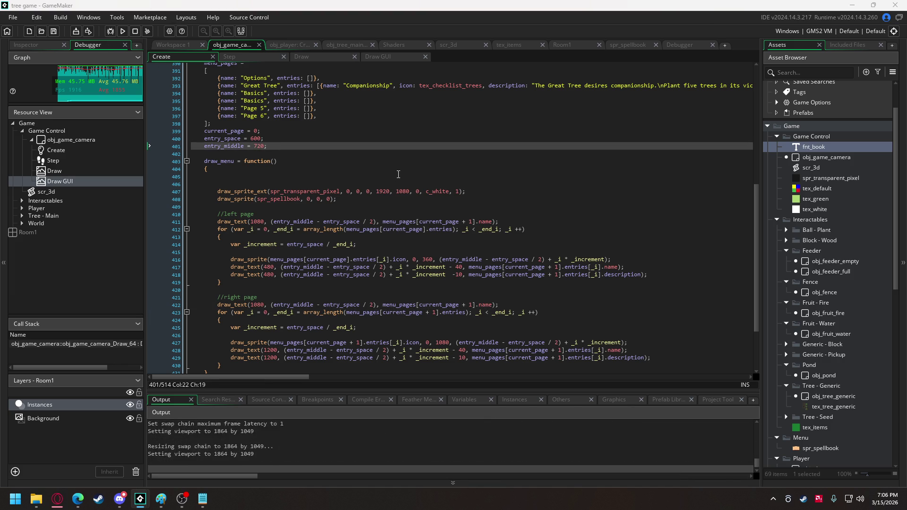
key("Tab")
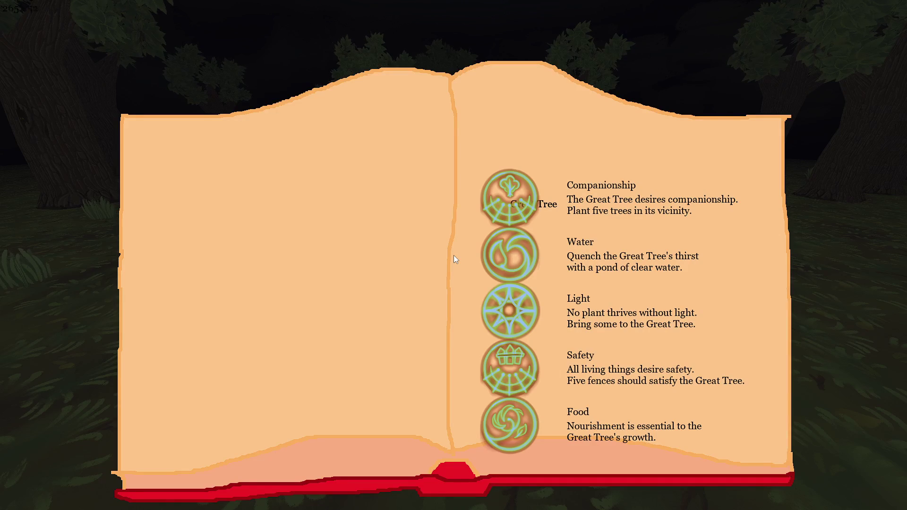
key("Escape")
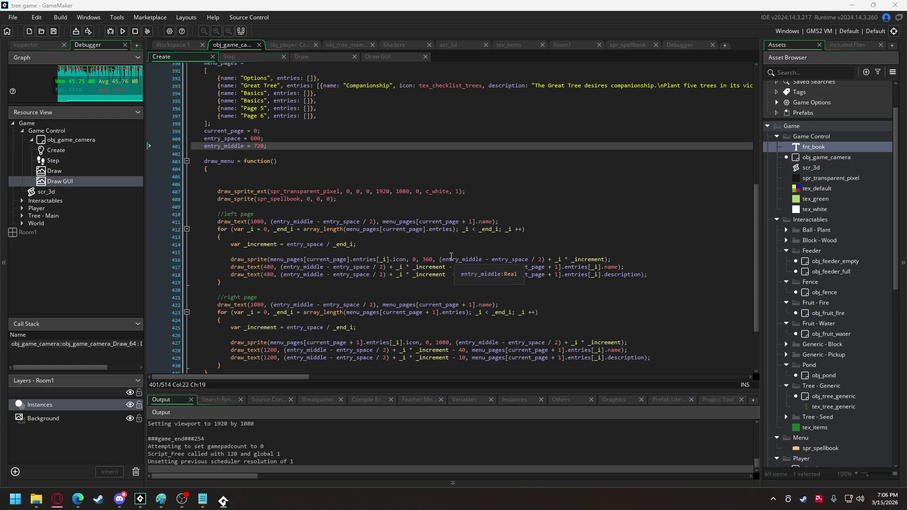
Step: Change entry_middle to 660, recheck the spellbook in-game, and view the spellbook sprite
left_click(257, 146)
left_click_drag(254, 147, 261, 146)
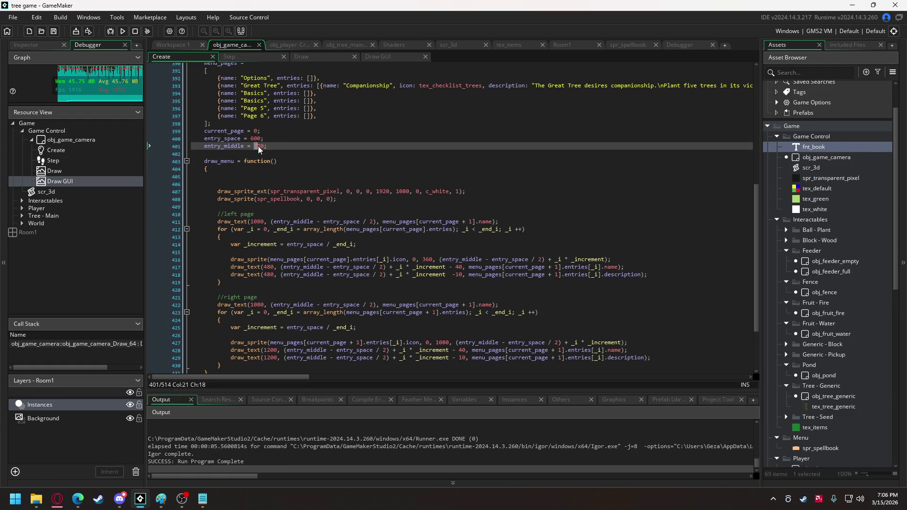
type("66")
left_click(122, 31)
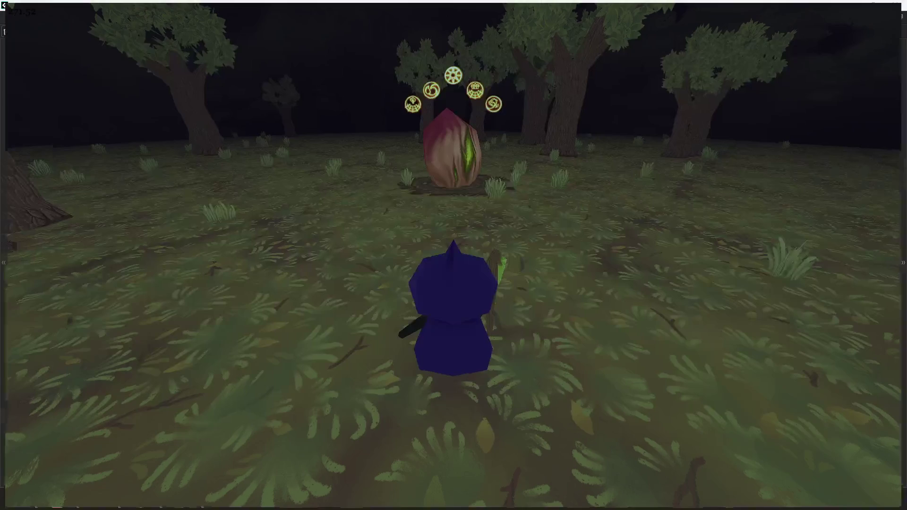
key("Tab")
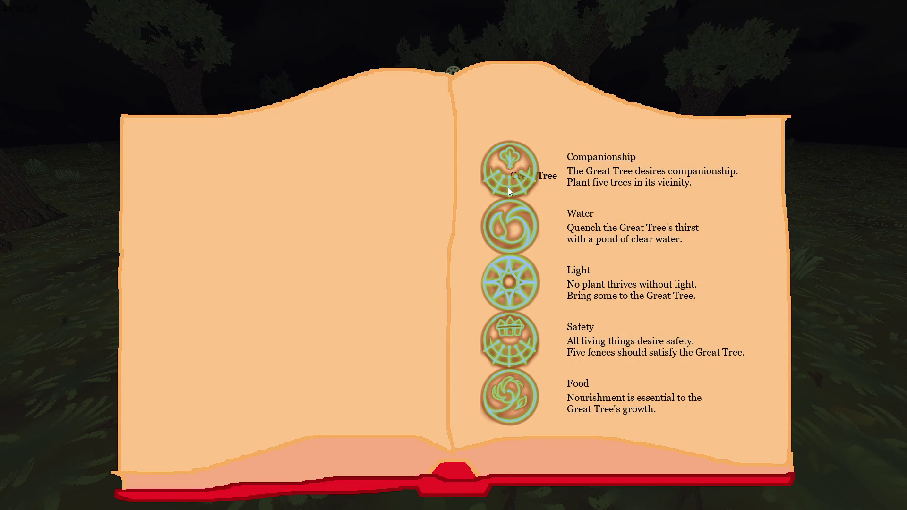
key("alt+Tab")
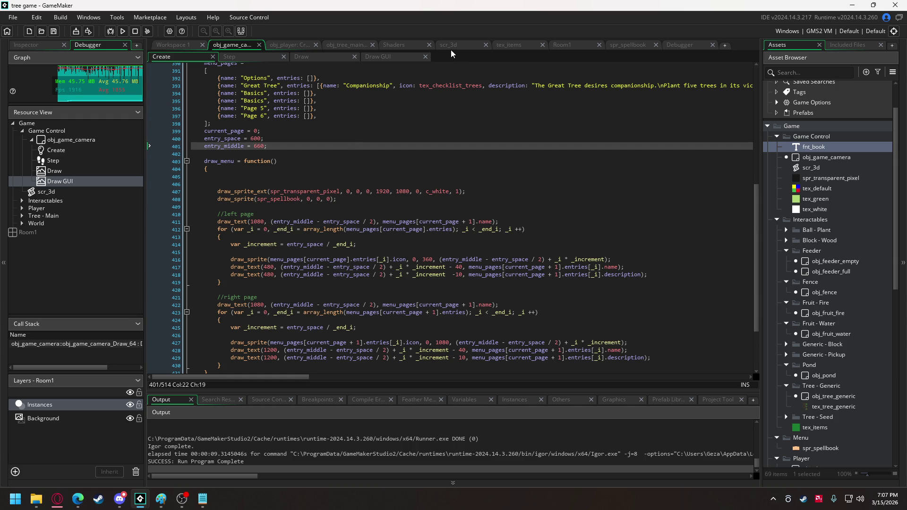
left_click(620, 49)
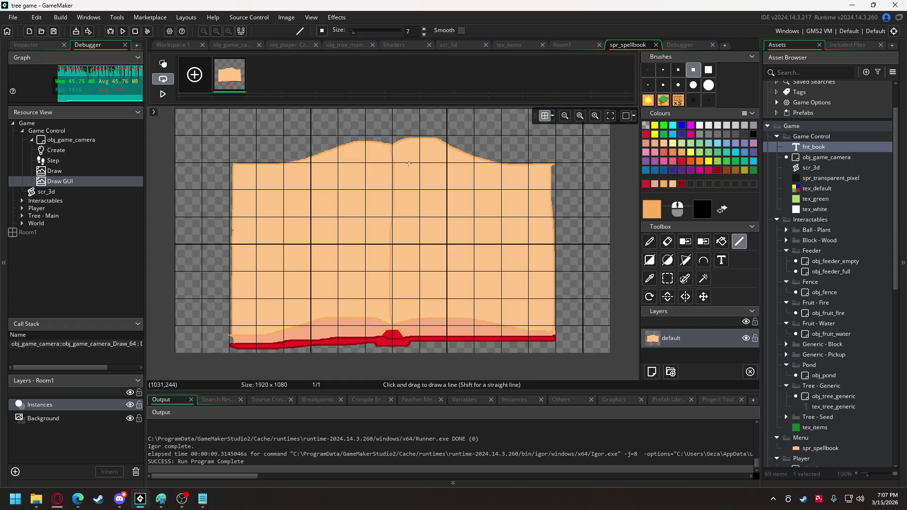
Step: Set the y position of both page titles to 240
left_click(217, 47)
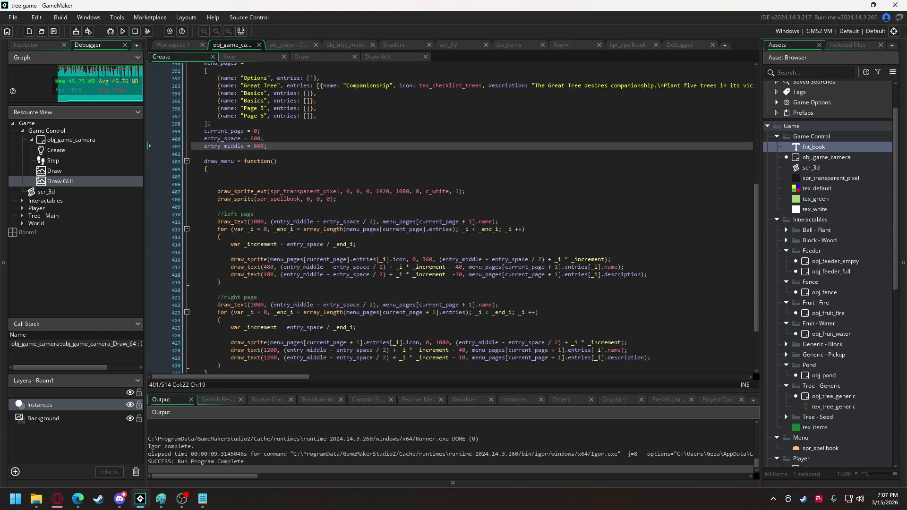
left_click_drag(271, 305, 379, 306)
type("240")
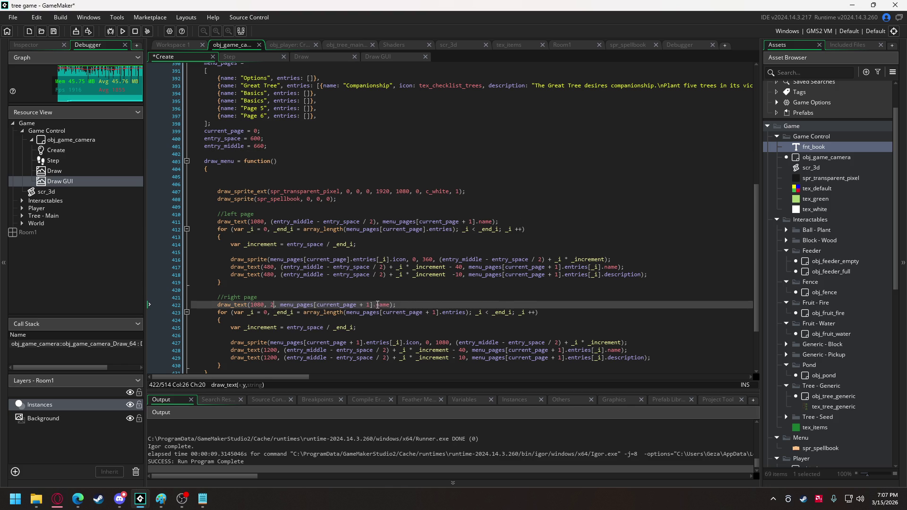
left_click_drag(271, 221, 377, 226)
type("240")
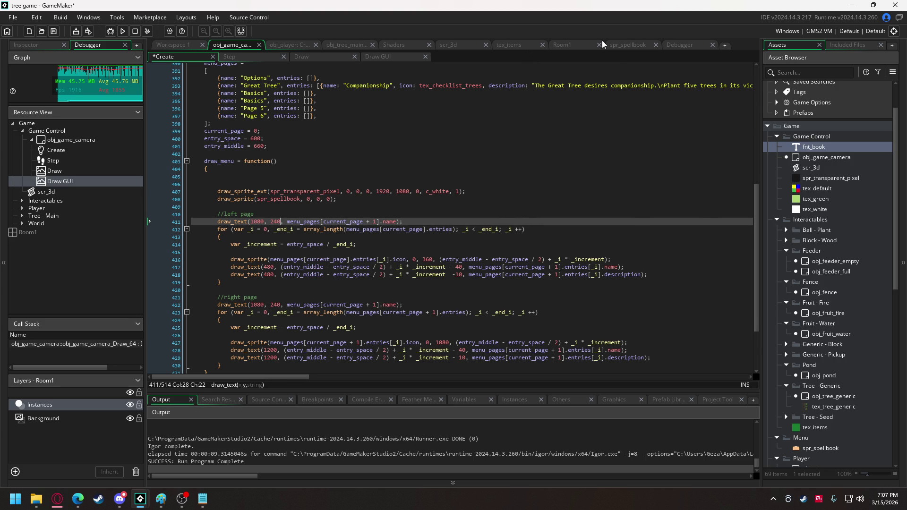
Step: Move the left page title's x from 1080 to 720 and run the game
left_click(632, 46)
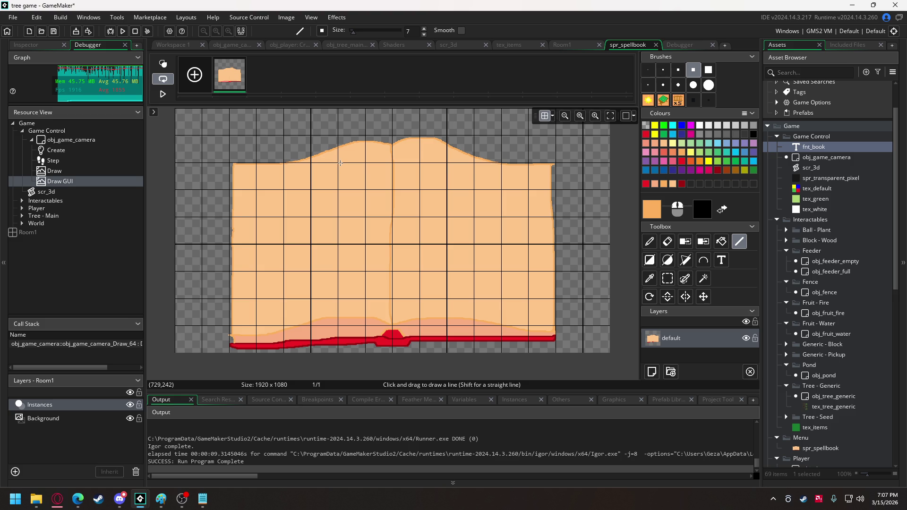
left_click(246, 45)
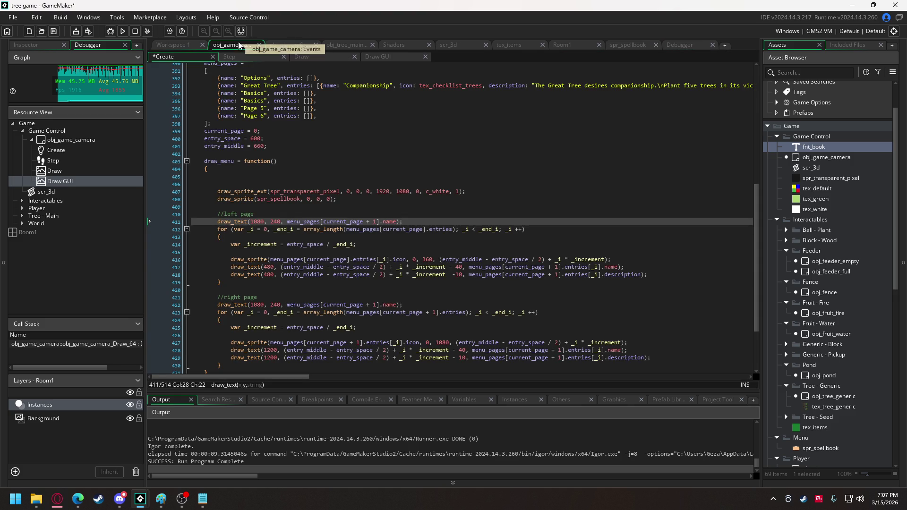
double_click(256, 222)
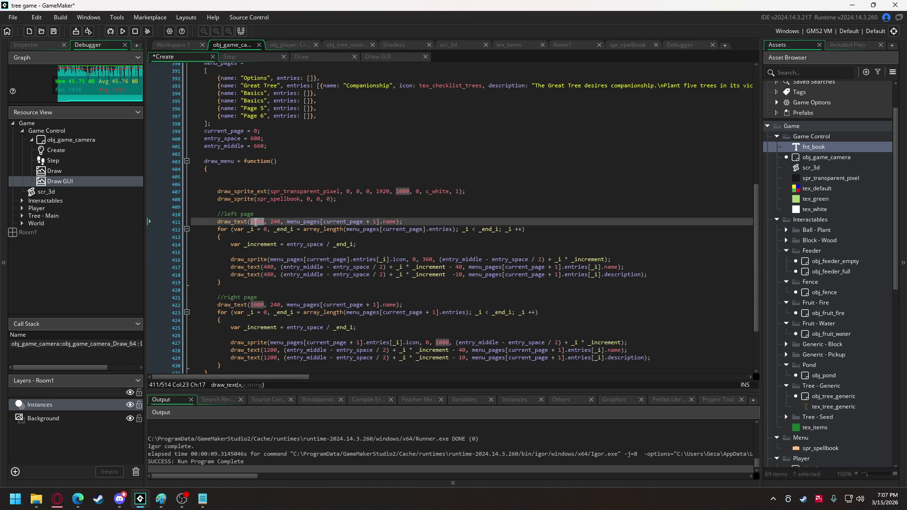
type("720")
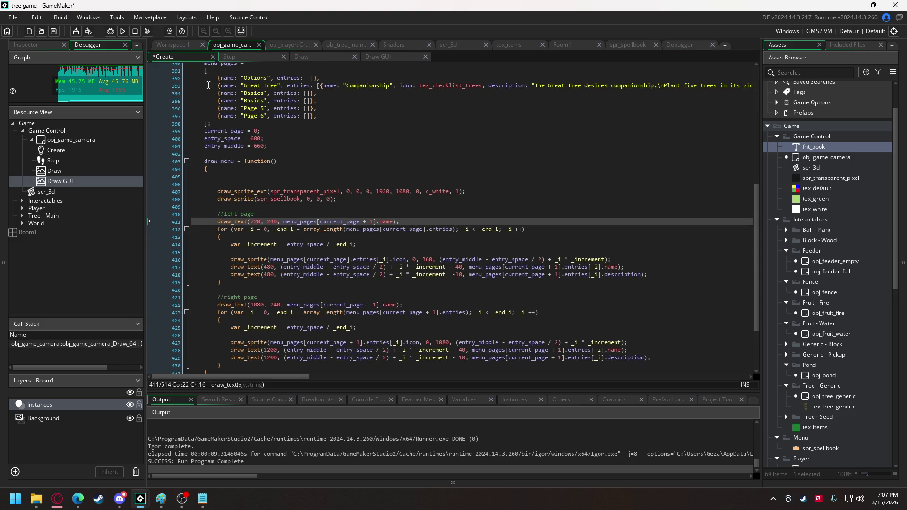
left_click(124, 31)
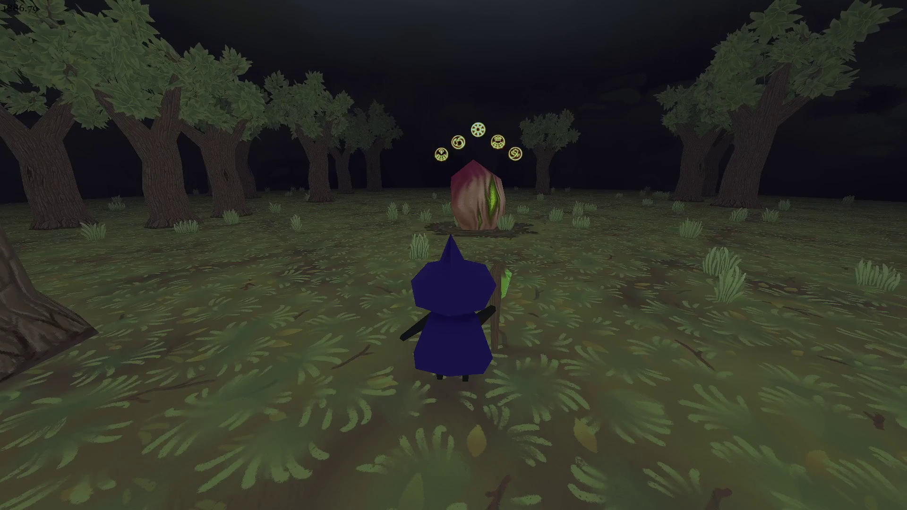
Step: Check the spellbook, then remove '+ 1' so the left title shows the current page
key("Tab")
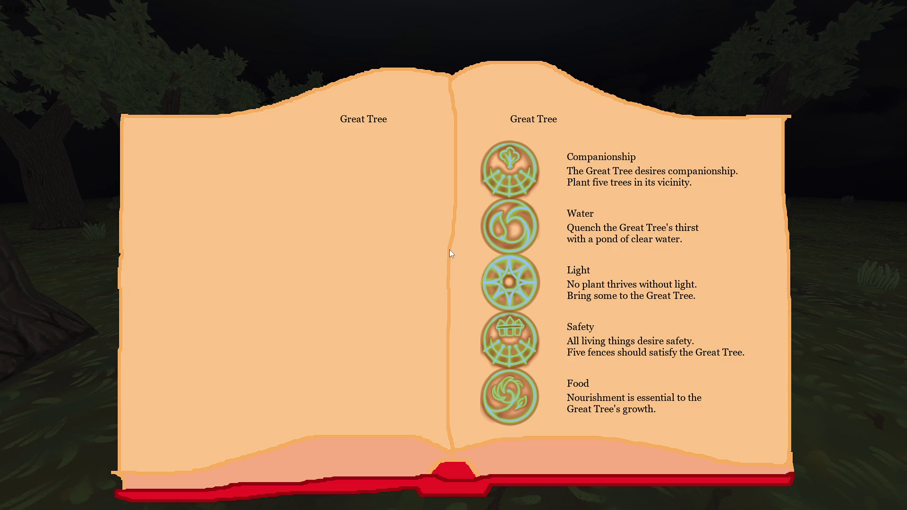
key("Escape")
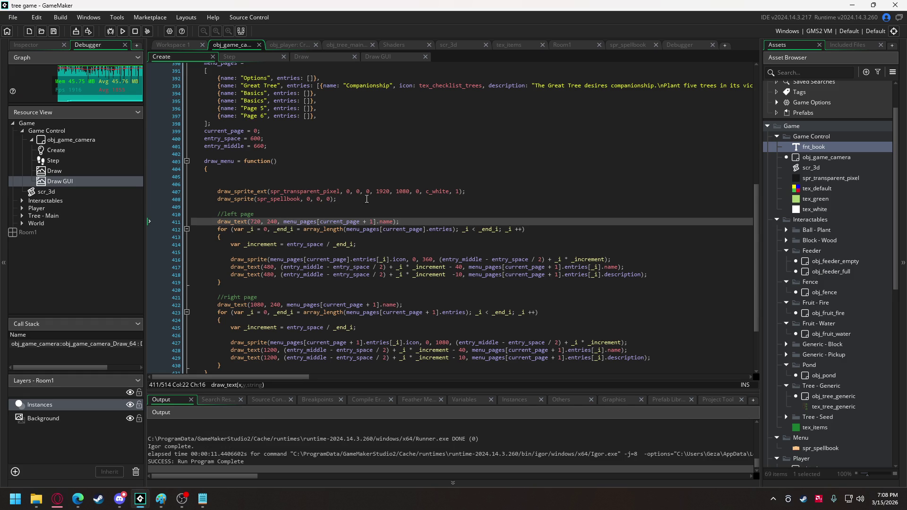
left_click(374, 221)
key("BackSpace")
key("BackSpace")
key("BackSpace")
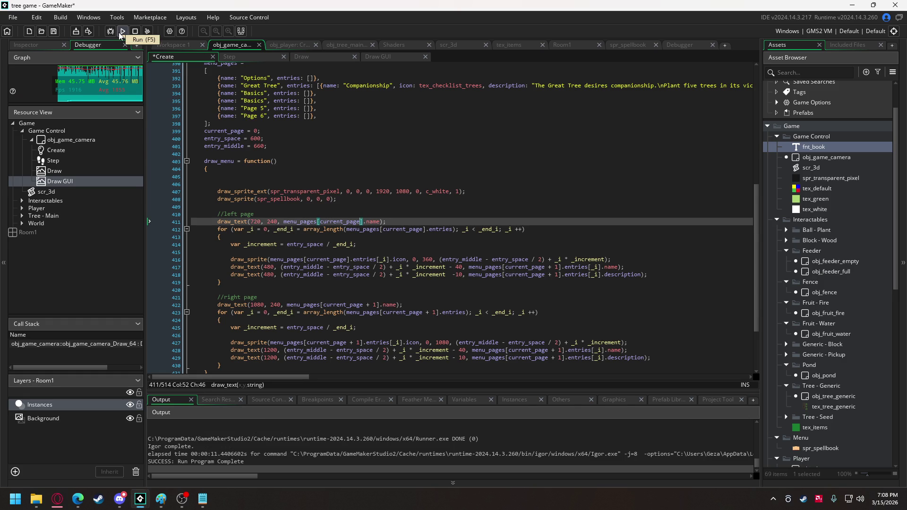
Step: Run the game again to check the page titles, then stop it
left_click(121, 34)
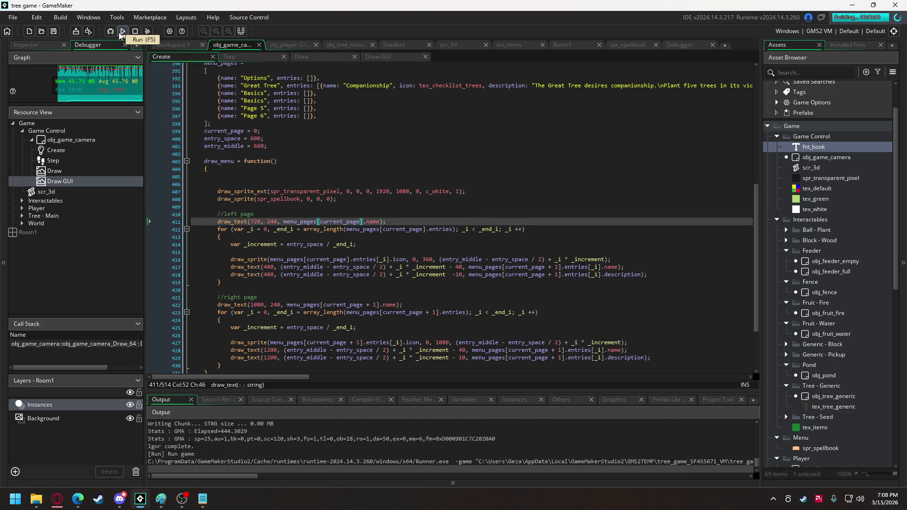
key("Escape")
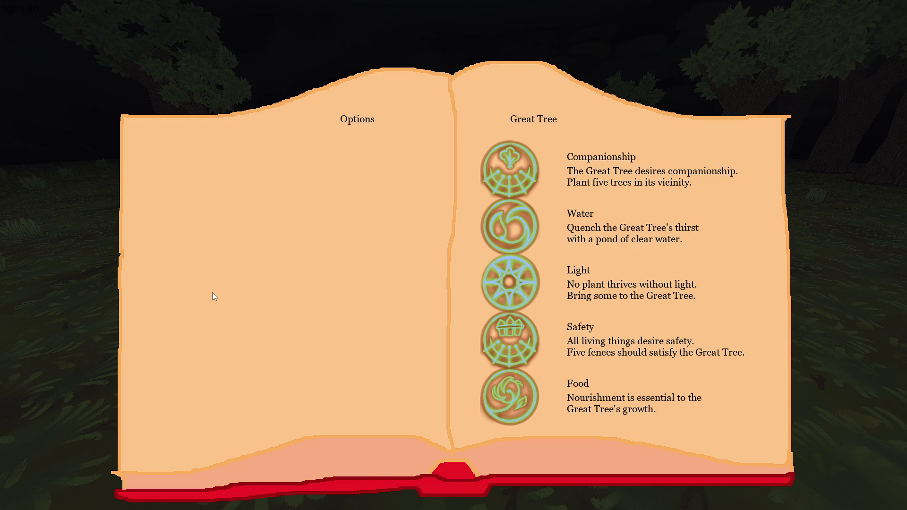
key("Escape")
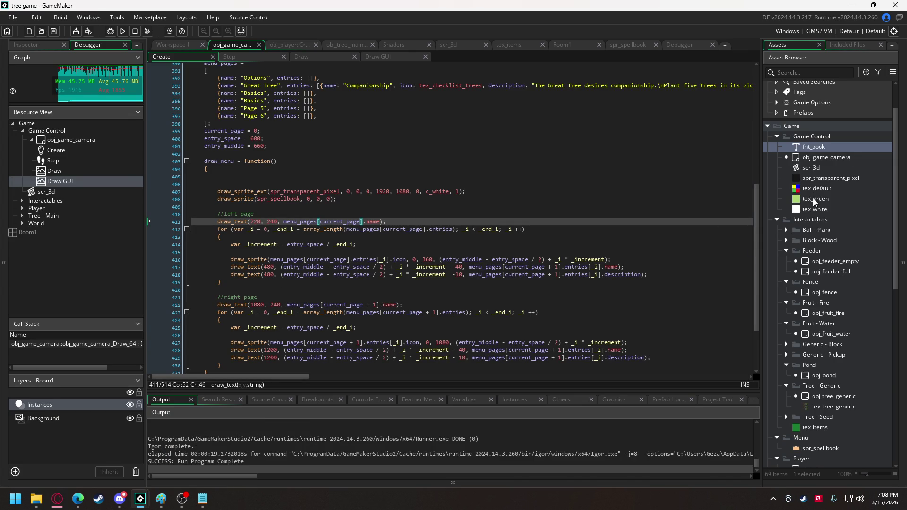
Step: Create a new object in the Menu folder named obj_menu_button_left
scroll(821, 412, "down", 3)
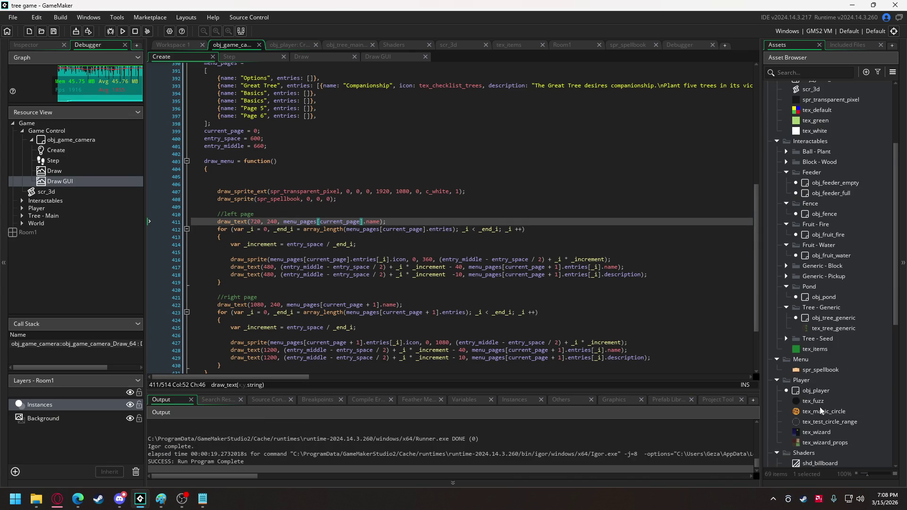
right_click(806, 360)
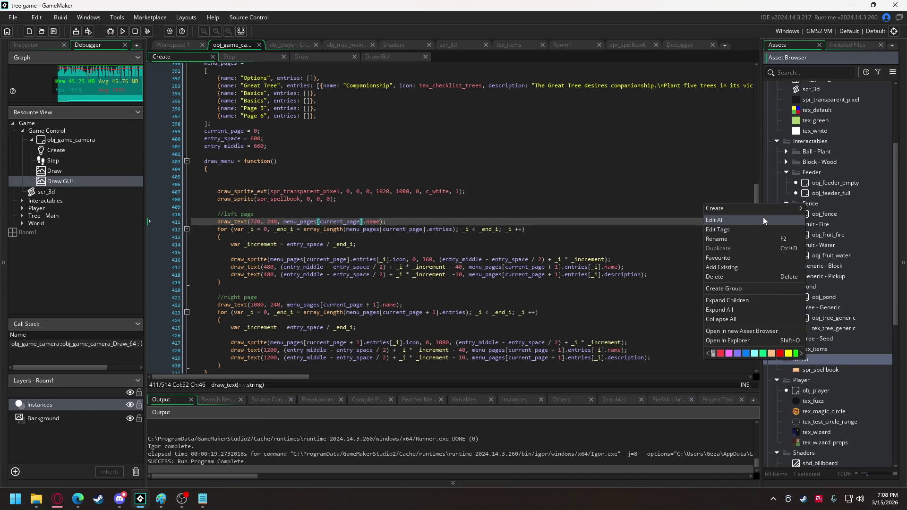
mouse_move(764, 209)
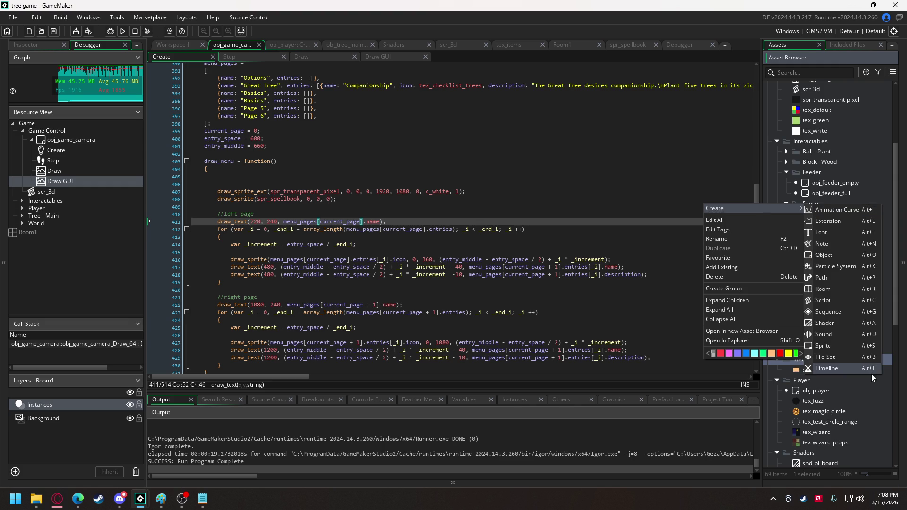
left_click(824, 256)
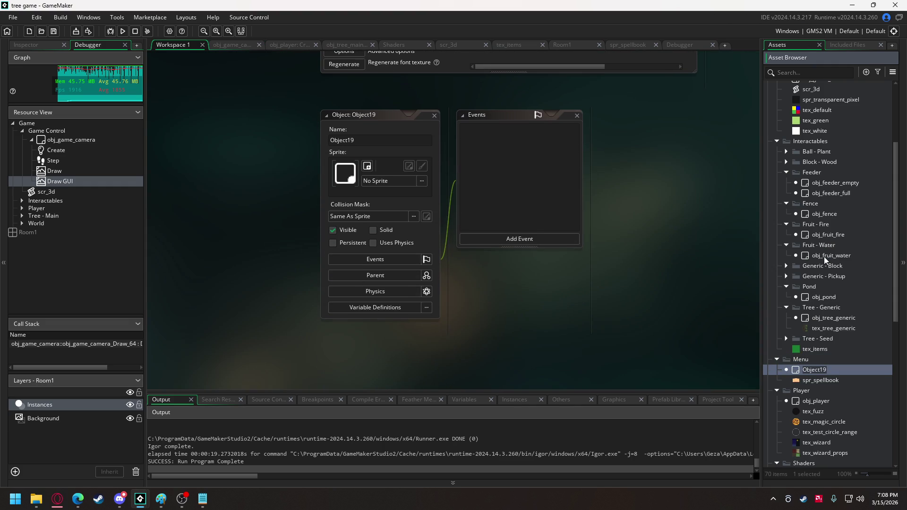
type("obj")
type("_meu")
key("BackSpace")
type("nui_button")
key("BackSpace")
type("_left")
key("Return")
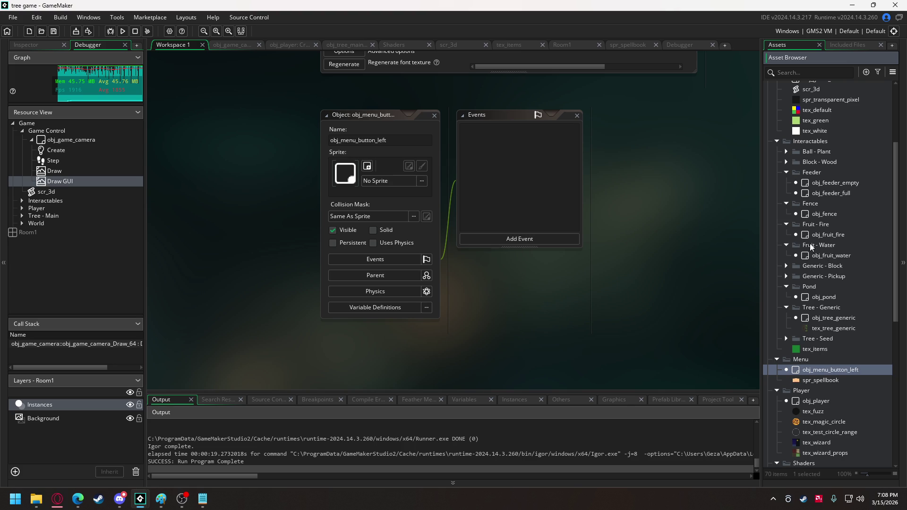
left_click(498, 238)
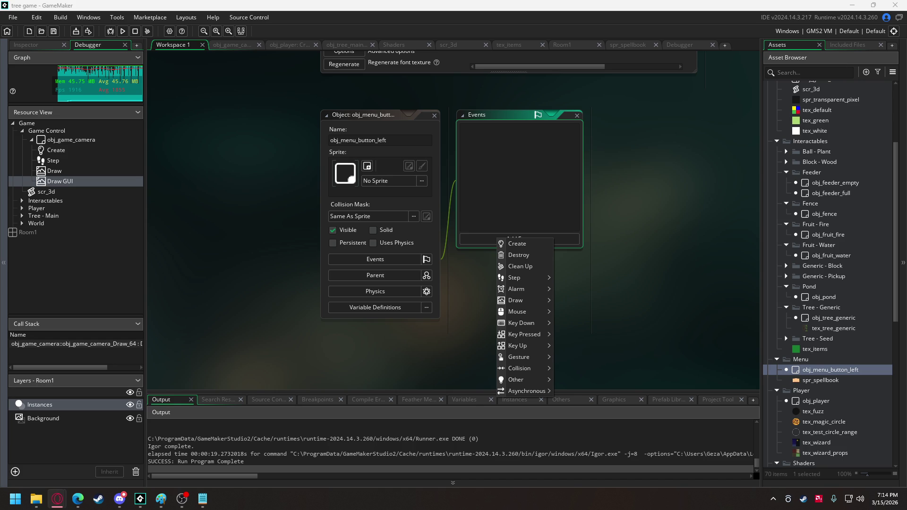
Step: Close the event type list without adding an event
left_click(301, 179)
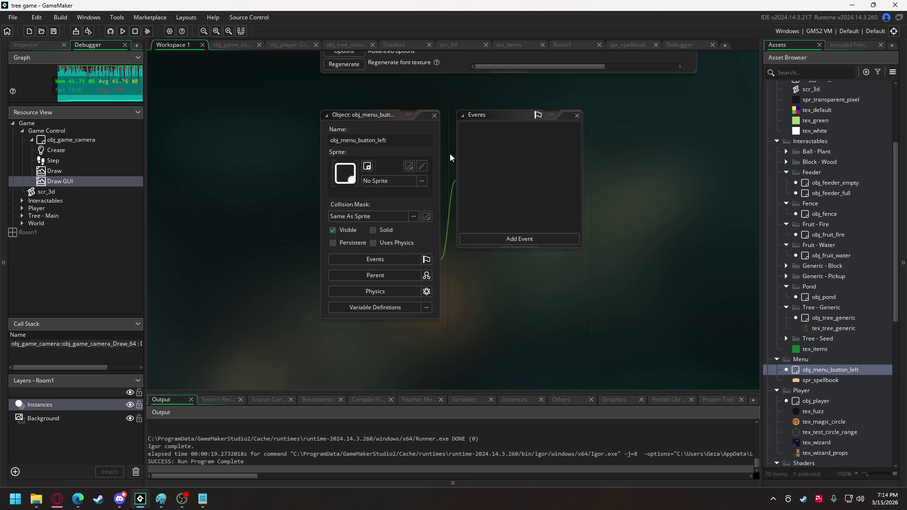
Step: Add empty Create and Step events to obj_menu_button_left and view the Create code
left_click(526, 240)
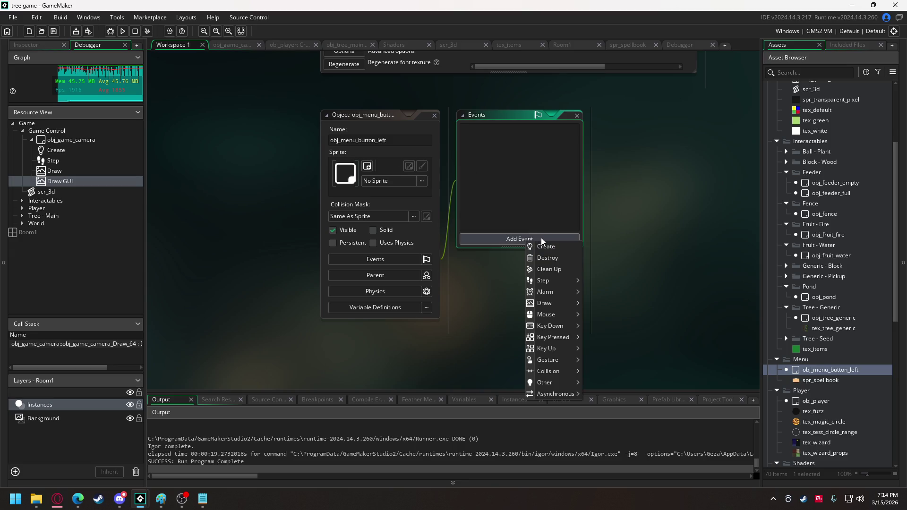
left_click(528, 256)
left_click(525, 241)
mouse_move(552, 275)
left_click(586, 276)
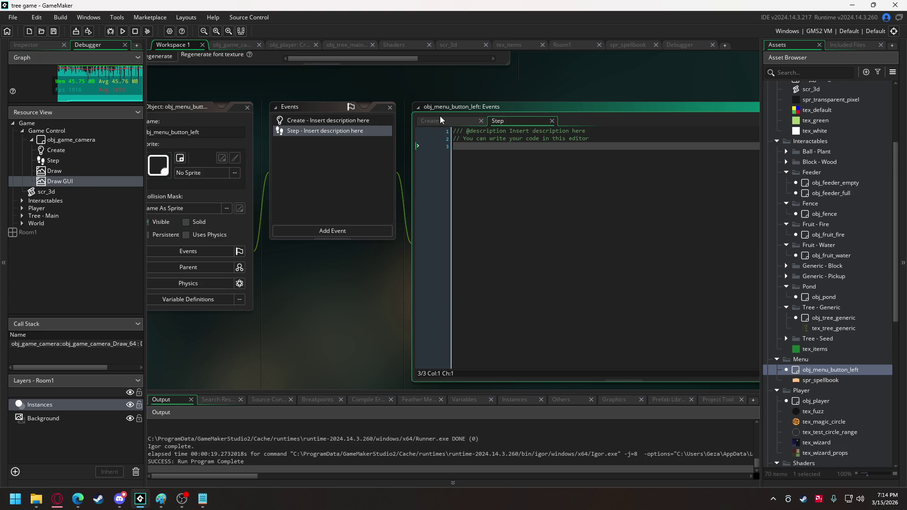
left_click(446, 124)
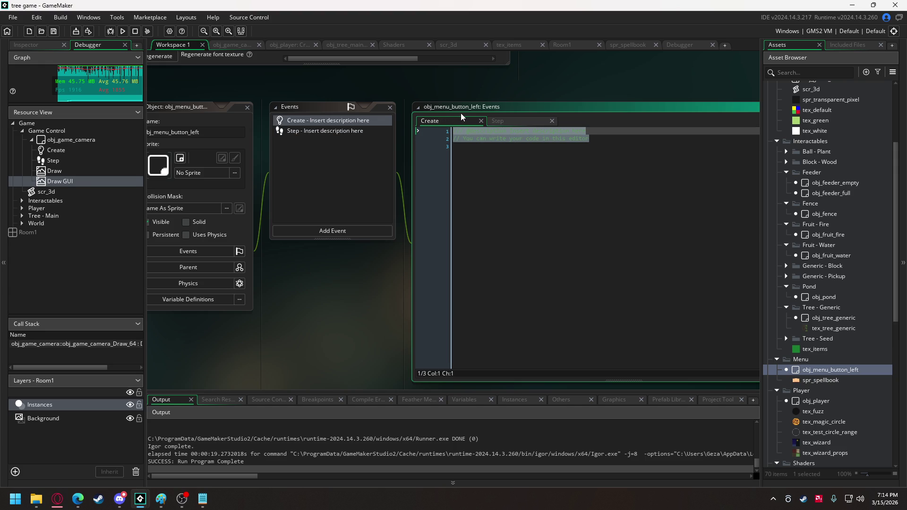
Step: Close the Debugger and return to obj_menu_button_left's Create event code in Workspace 1
left_click(640, 45)
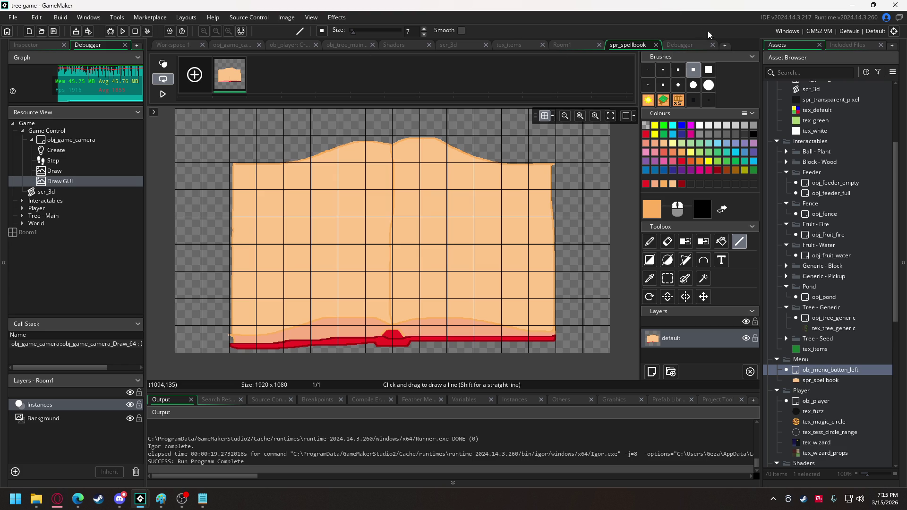
left_click(713, 45)
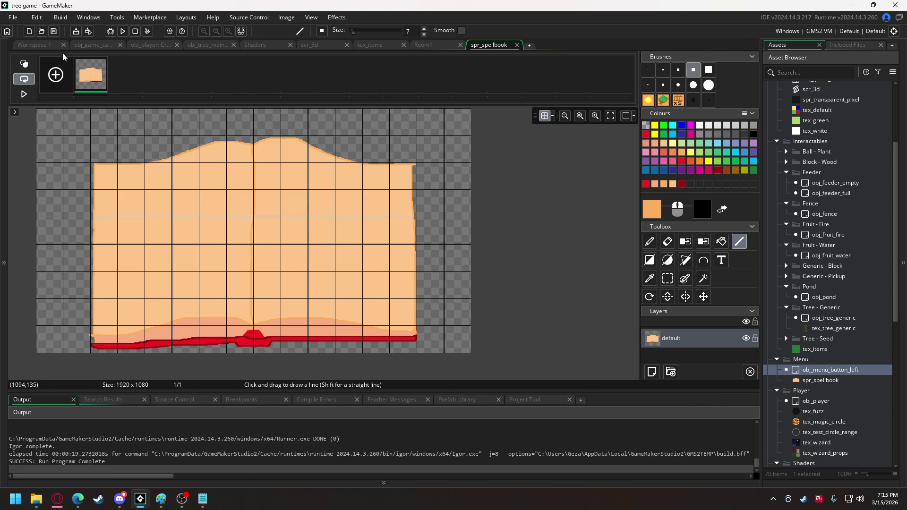
left_click(42, 45)
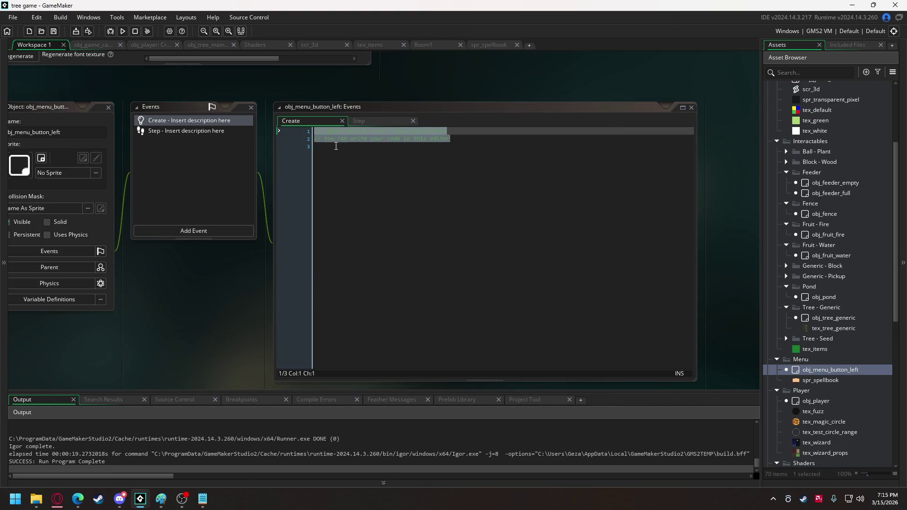
Step: Write x = 300; and y = 600; in obj_menu_button_left's Create event
left_click(335, 147)
type("x = ")
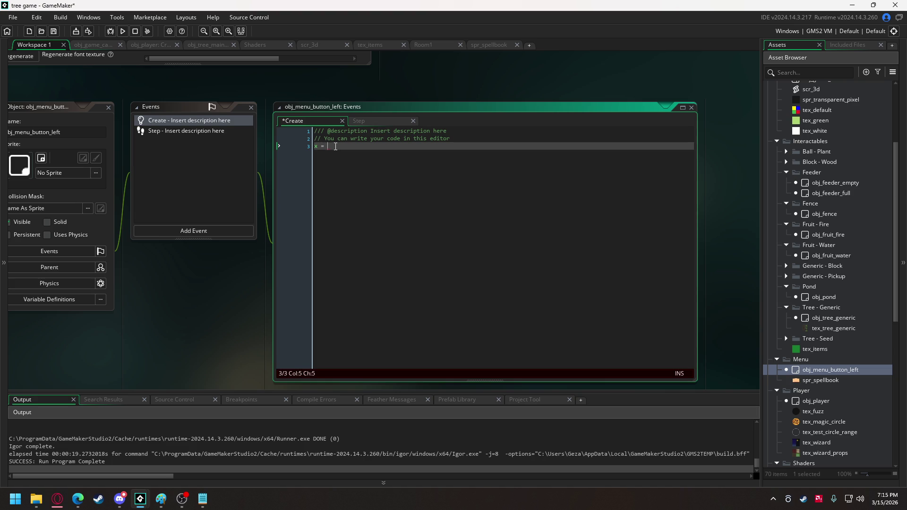
type("300;")
key("Return")
type("y")
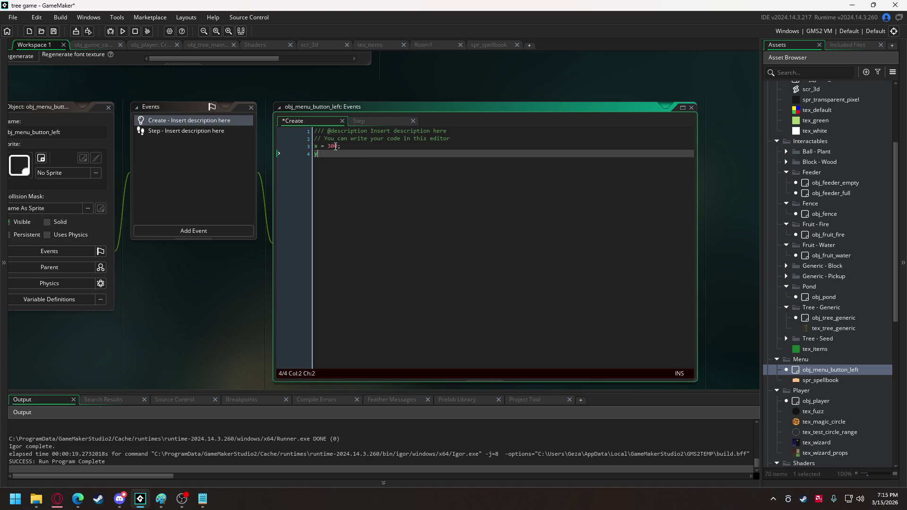
type(" = 600")
type(";")
Step: Delete the template comment lines and add depth = -100 below the y line
left_click_drag(450, 139, 251, 136)
key("Delete")
key("Delete")
left_click(346, 145)
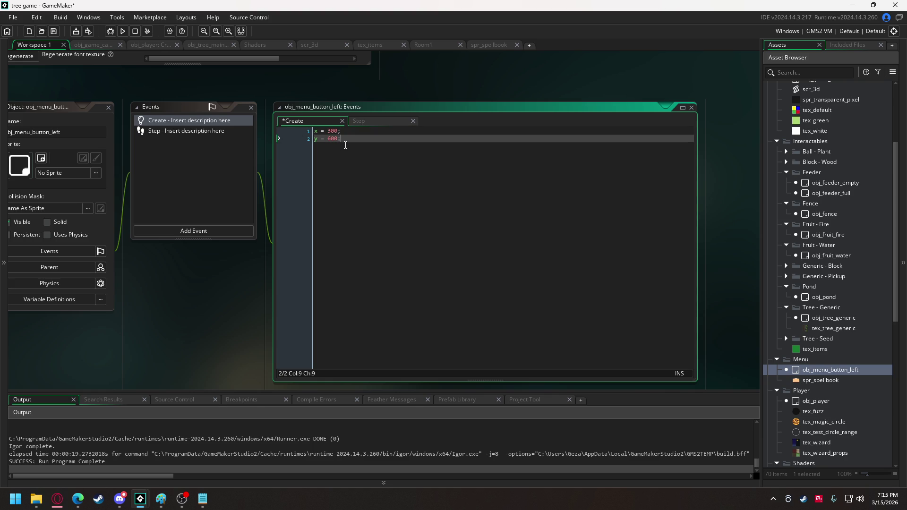
key("Return")
type("depth ")
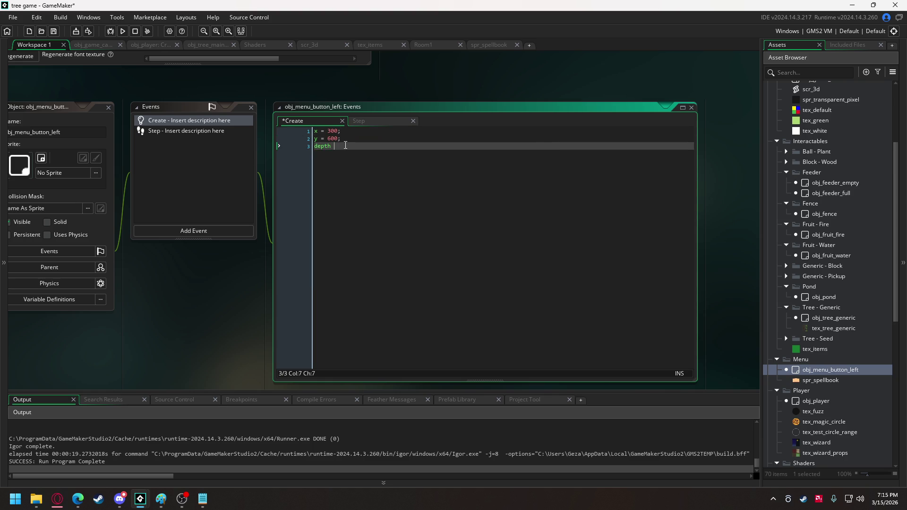
type("= -100;")
right_click(837, 372)
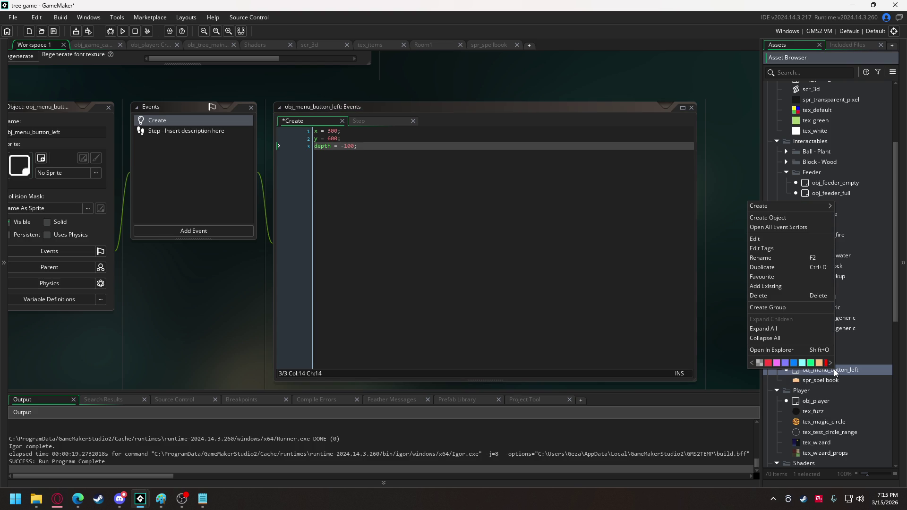
Step: Create a new sprite in the Menu folder named obj_menu_button_triangle
mouse_move(815, 207)
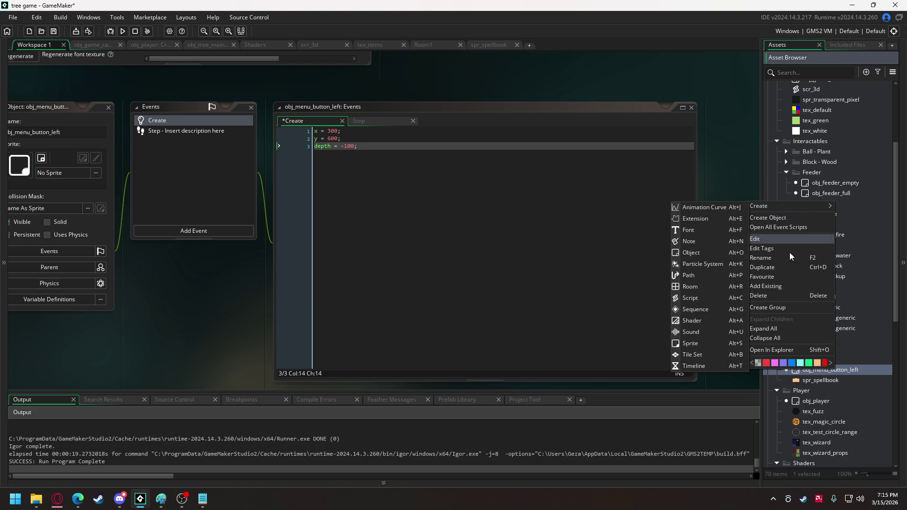
left_click(698, 349)
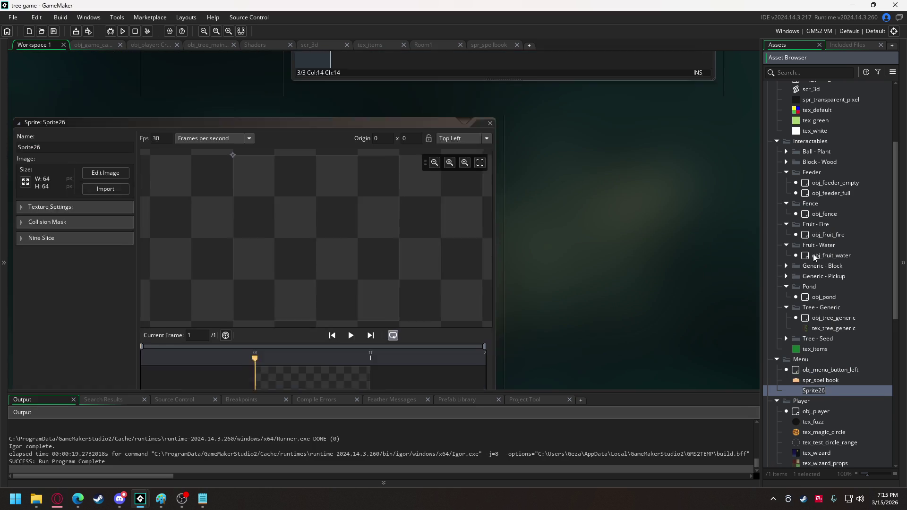
type("obj_menu")
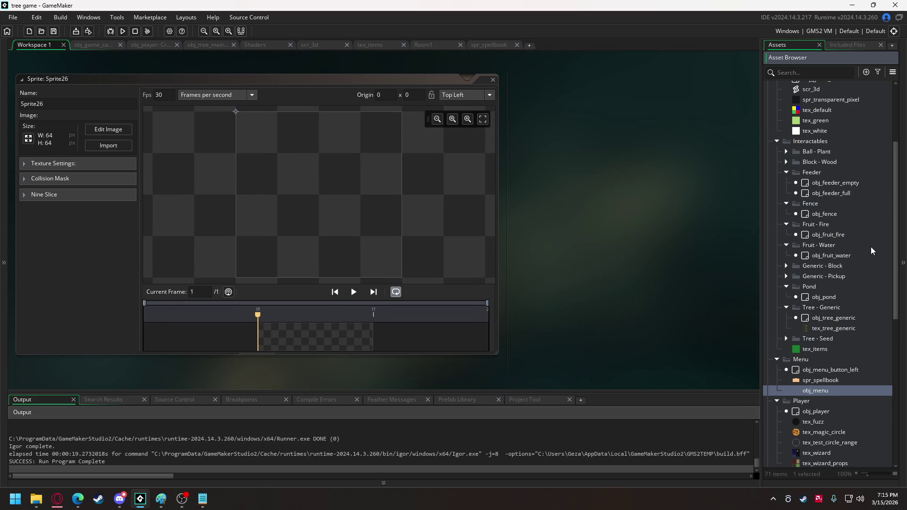
type("ton")
type("on")
type("angle")
key("Return")
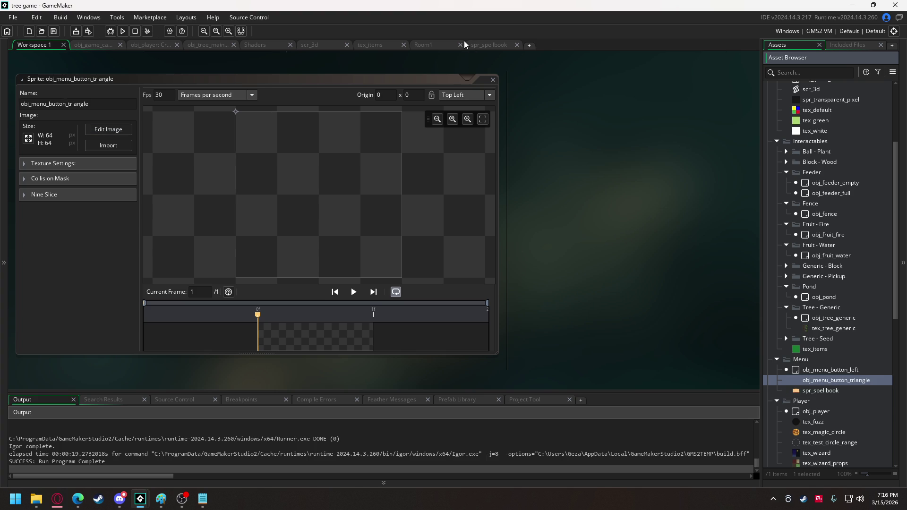
left_click(490, 45)
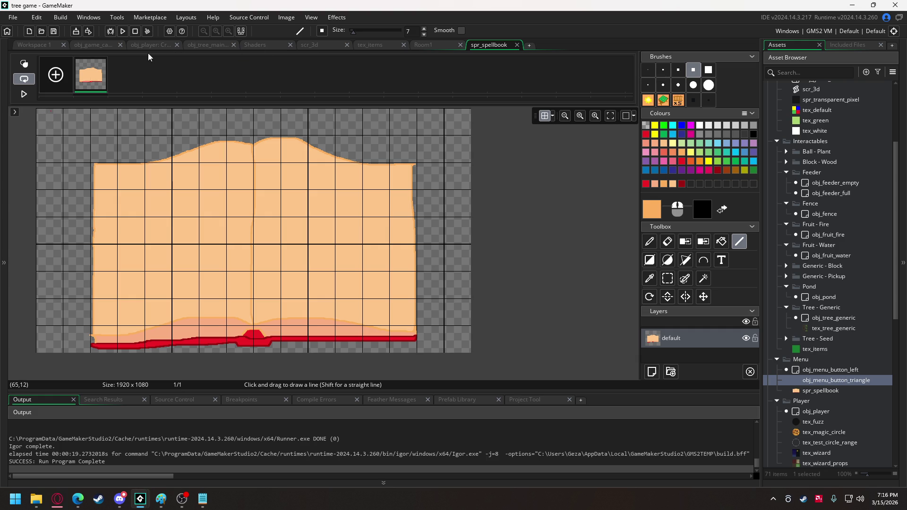
Step: Glance at obj_game_camera's Create code, then bring Discord's General voice channel forward
left_click(79, 47)
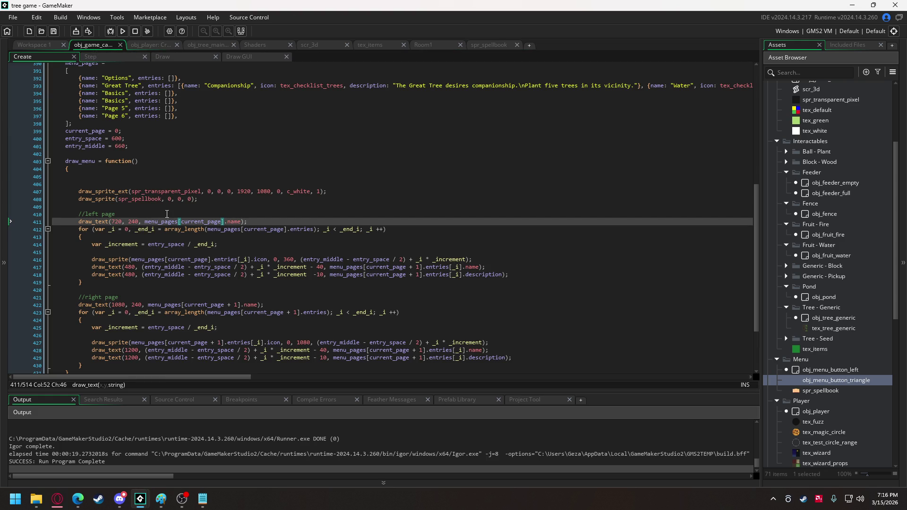
left_click(120, 499)
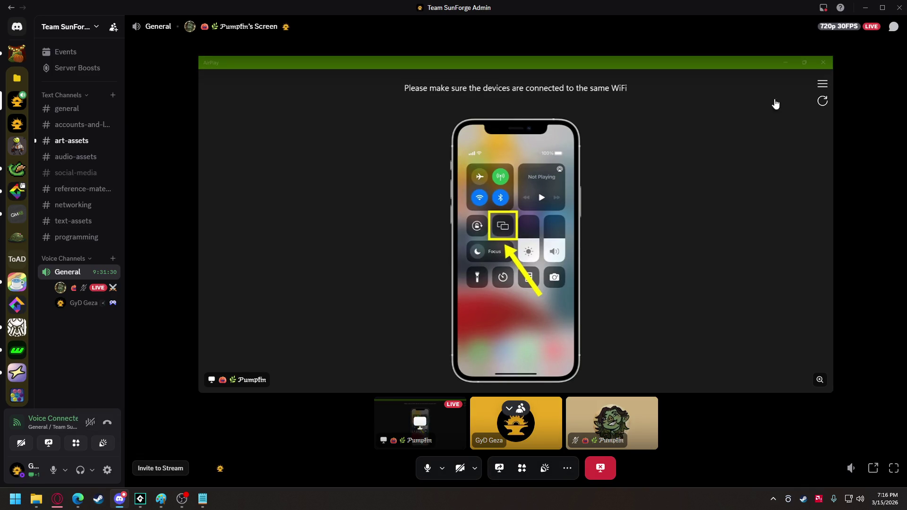
Step: Browse Discord's #art-assets channel, then return to the tree game GameMaker window
left_click(88, 144)
scroll(344, 258, "down", 2)
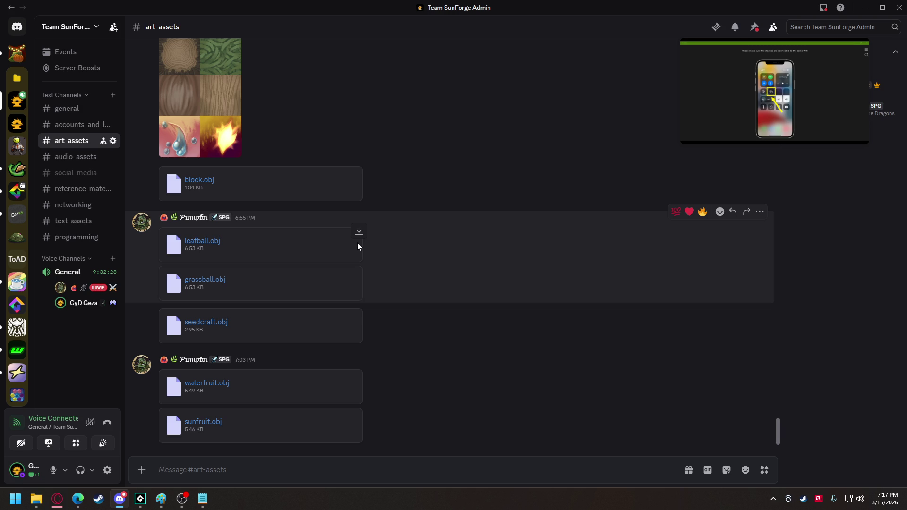
mouse_move(723, 92)
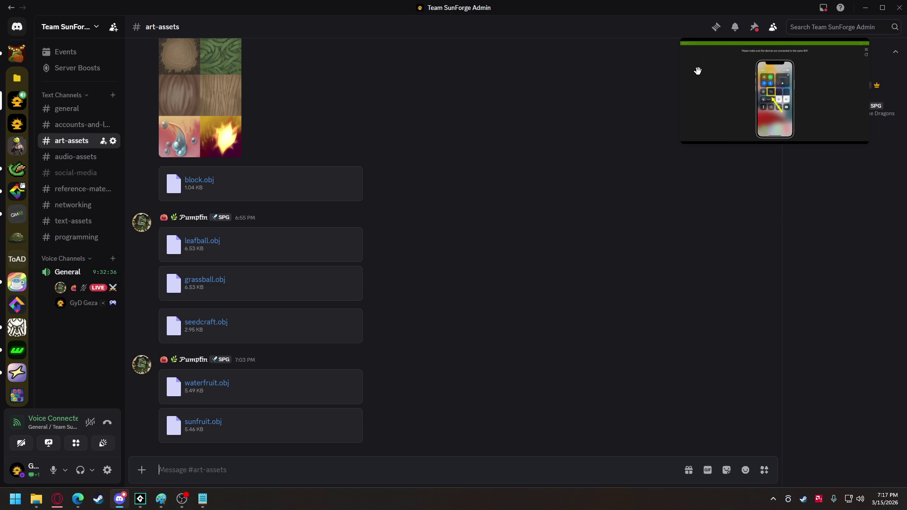
mouse_move(689, 81)
mouse_move(137, 499)
left_click(85, 449)
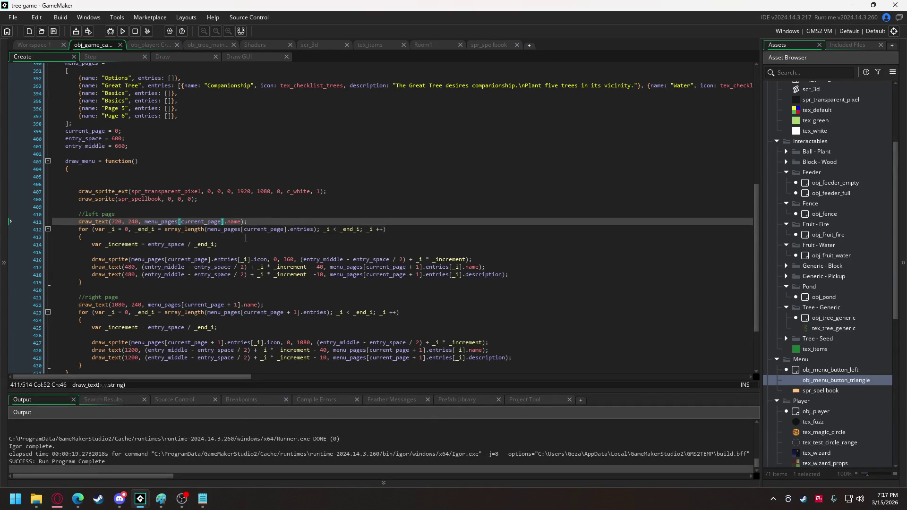
Step: Download the leafball, waterfruit, sunfruit and other shared .obj models, then return to GameMaker
left_click(119, 499)
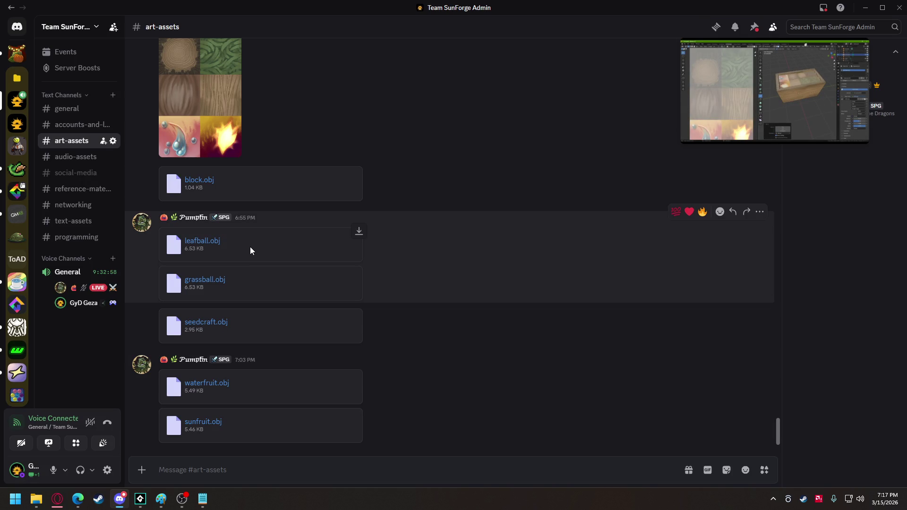
left_click(360, 231)
left_click(359, 312)
left_click(358, 374)
left_click(358, 412)
mouse_move(141, 500)
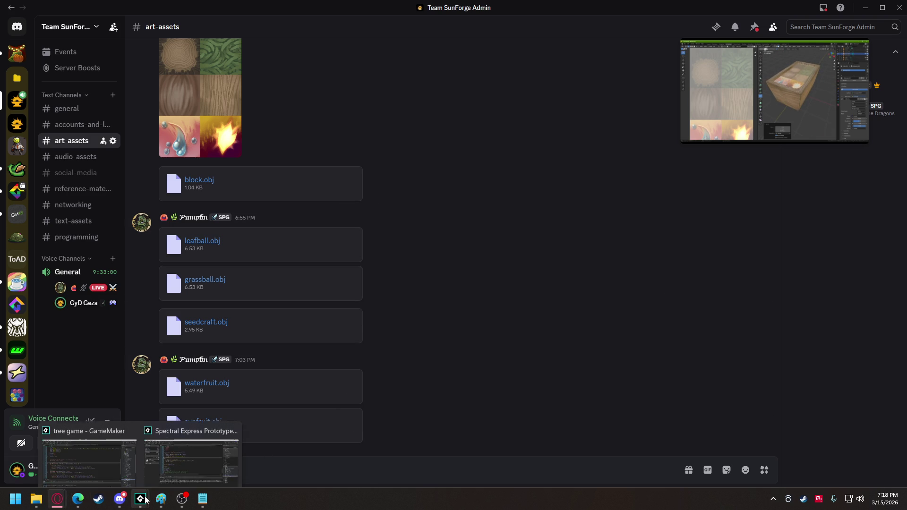
left_click(95, 460)
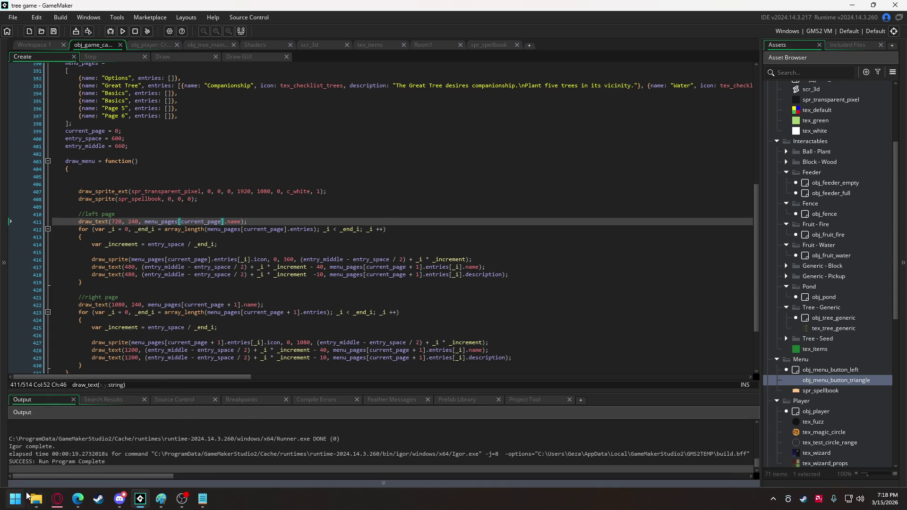
Step: In Downloads, rename leafball.obj to ball_leaf.obj
mouse_move(37, 499)
left_click(46, 455)
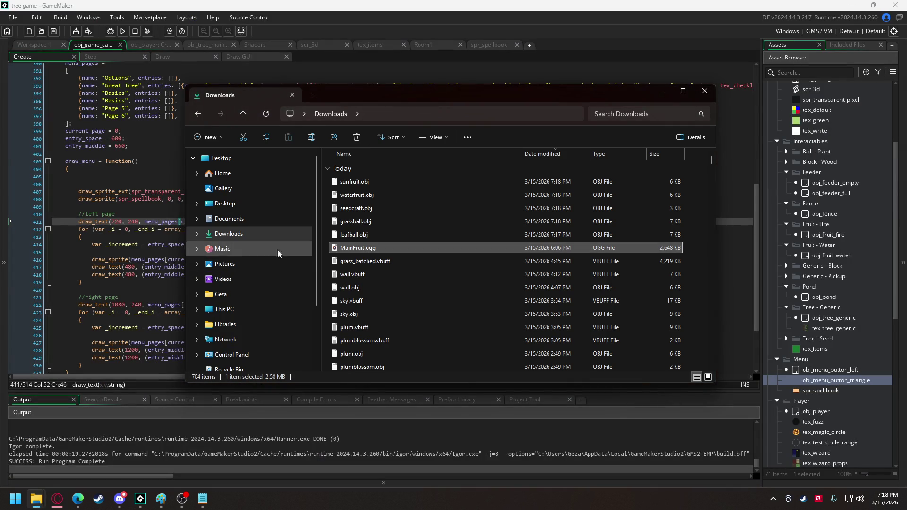
left_click(351, 236)
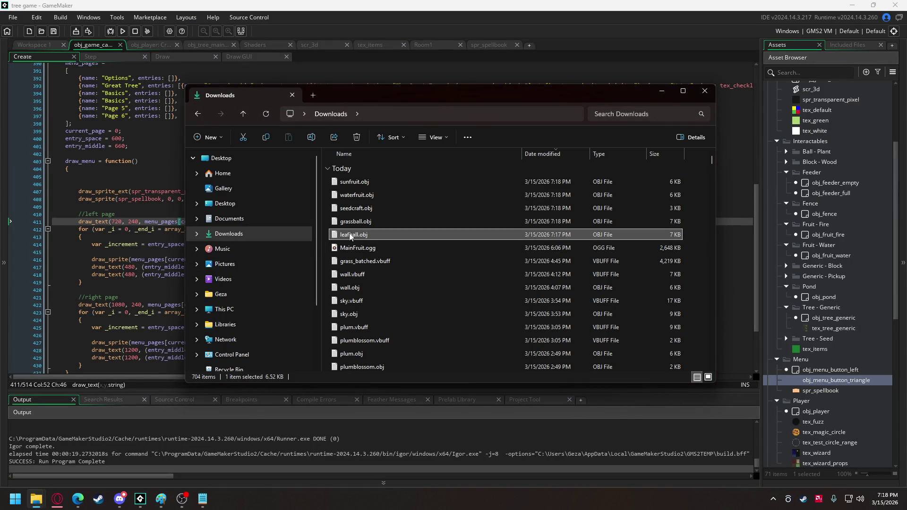
left_click(351, 236)
type("ball")
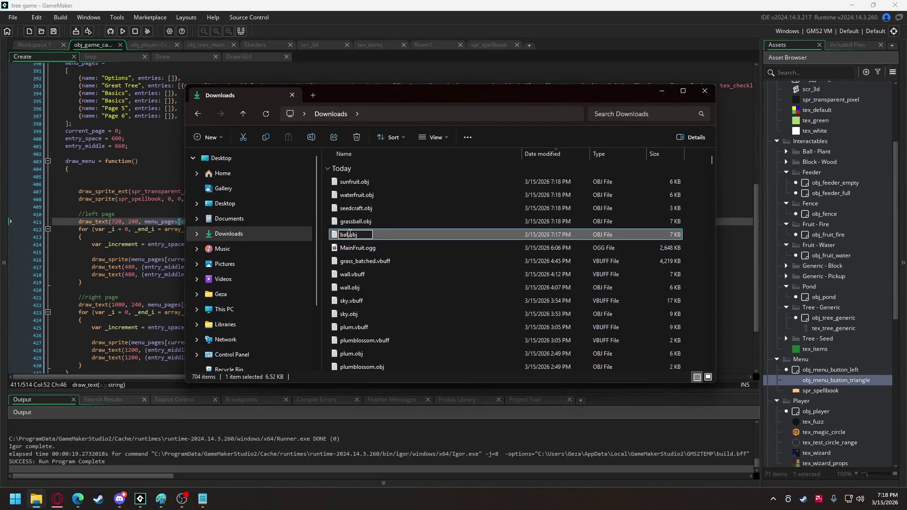
type("_")
type("plant")
key("Return")
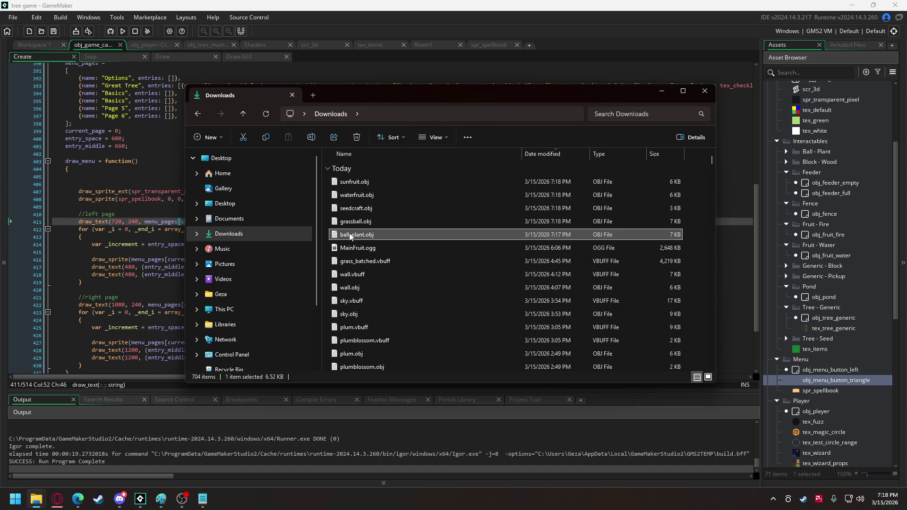
left_click(354, 227)
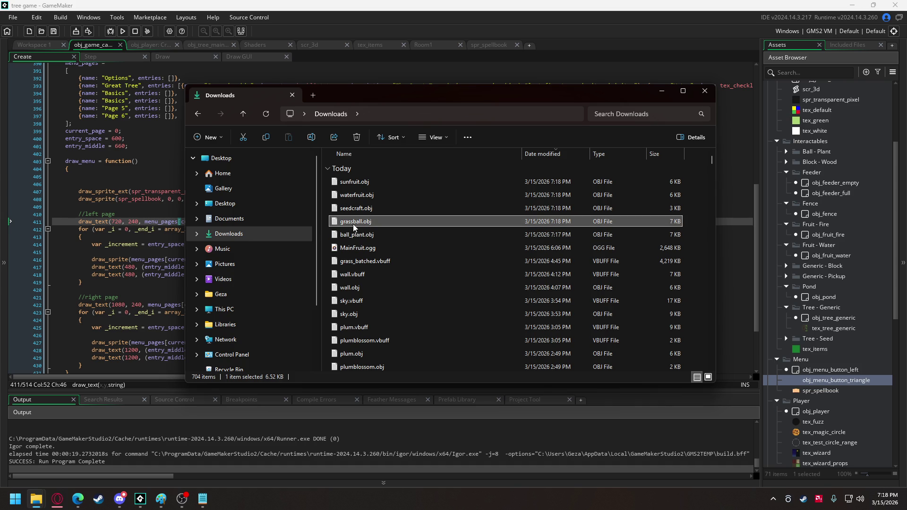
left_click(355, 235)
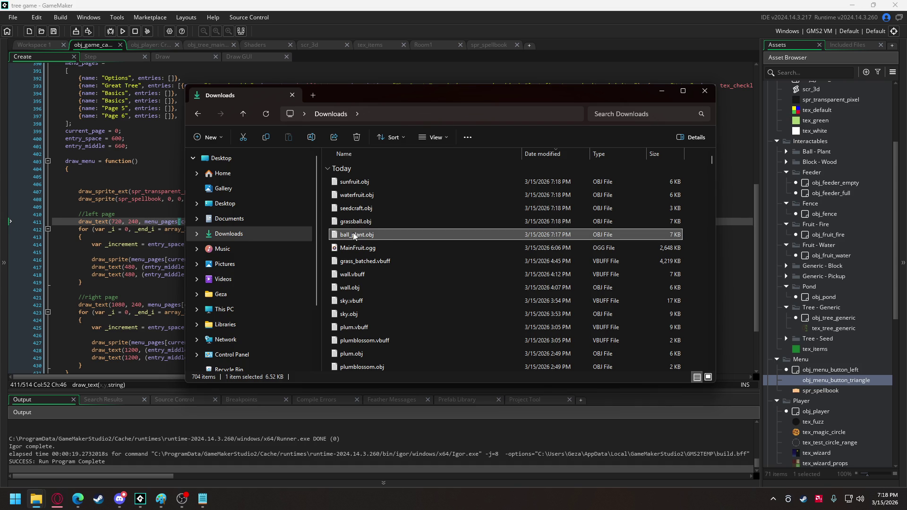
left_click(354, 236)
left_click_drag(352, 235, 365, 235)
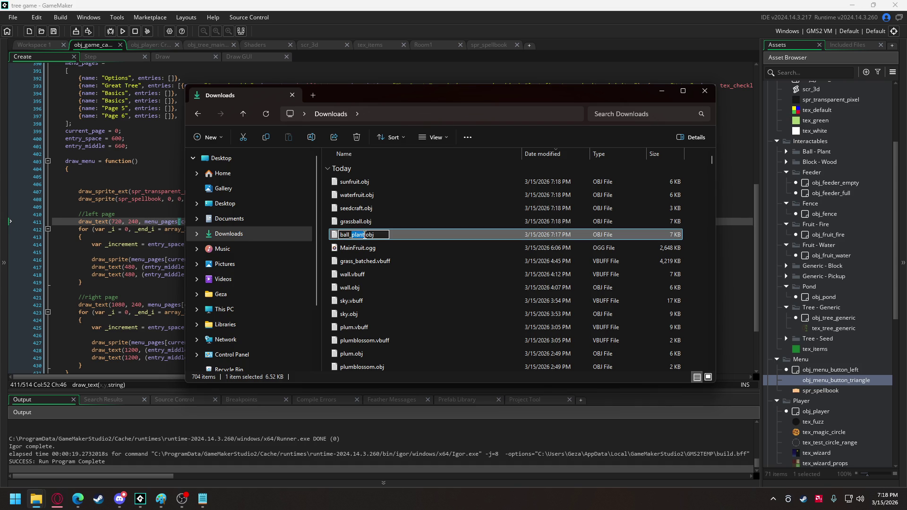
type("leaf")
key("Return")
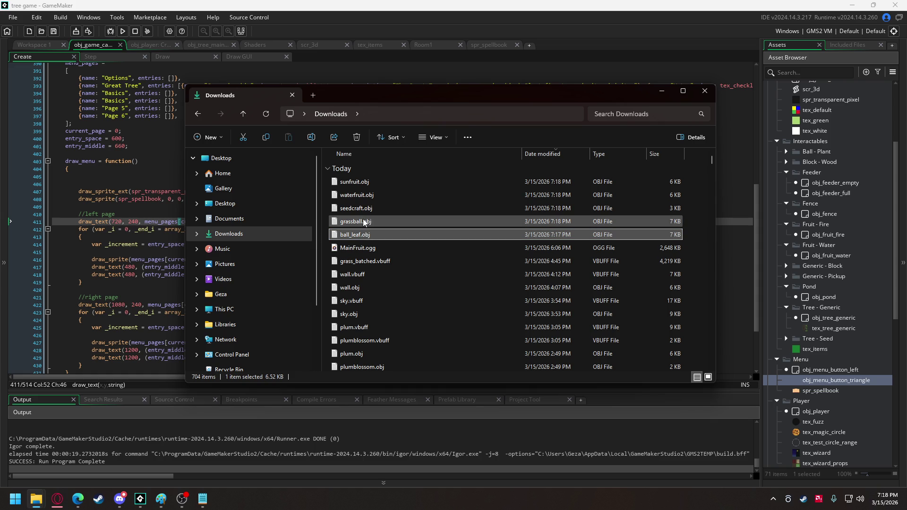
Step: Rename grassball.obj to ball_grass.obj and seedcraft.obj to generic_tree_seed.obj
left_click(365, 222)
left_click(364, 221)
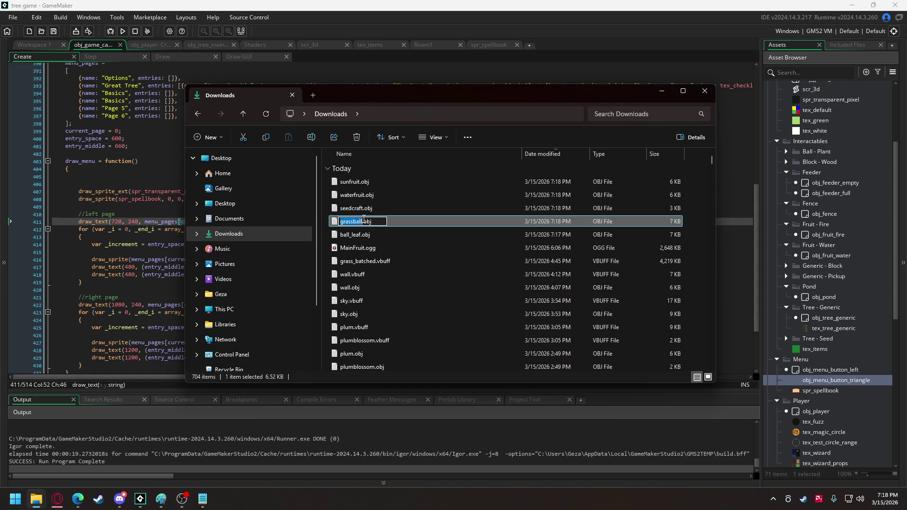
type("ball_")
key("ctrl+z")
type("ball_grass")
left_click(359, 213)
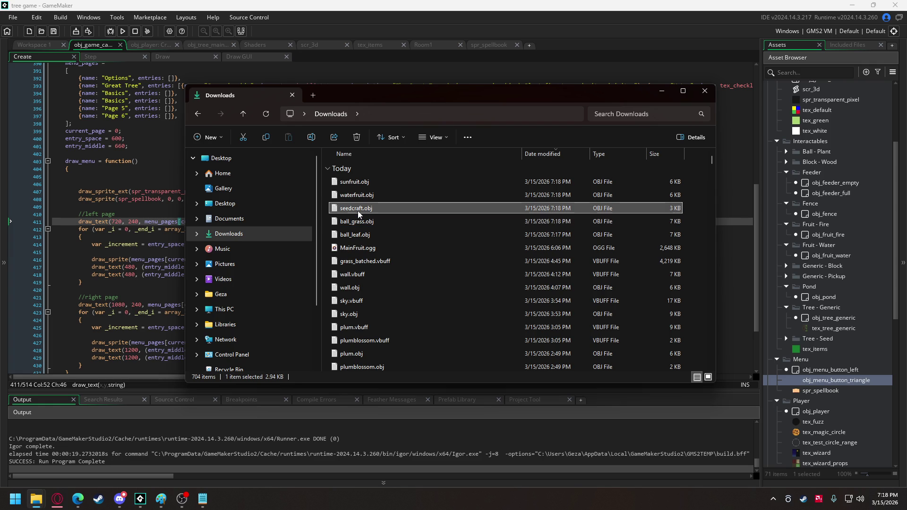
left_click(359, 209)
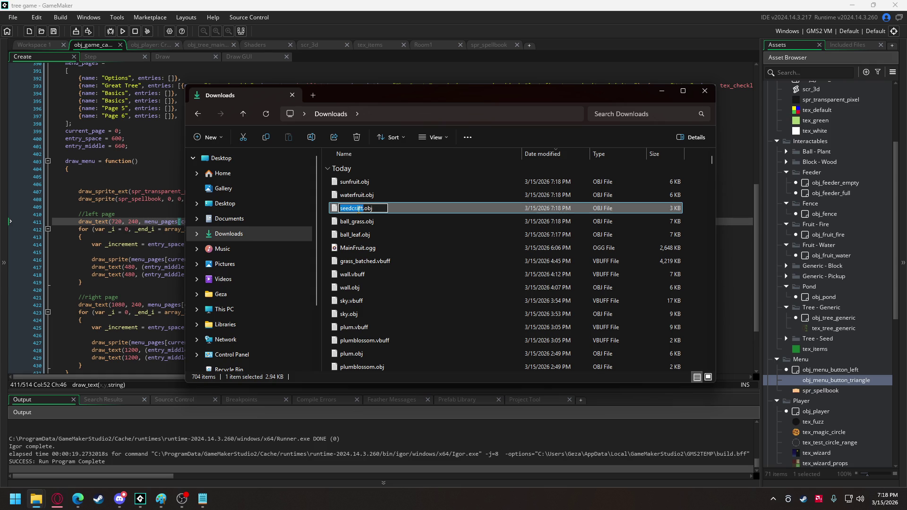
type("generic_t")
type("ree_seed")
key("Return")
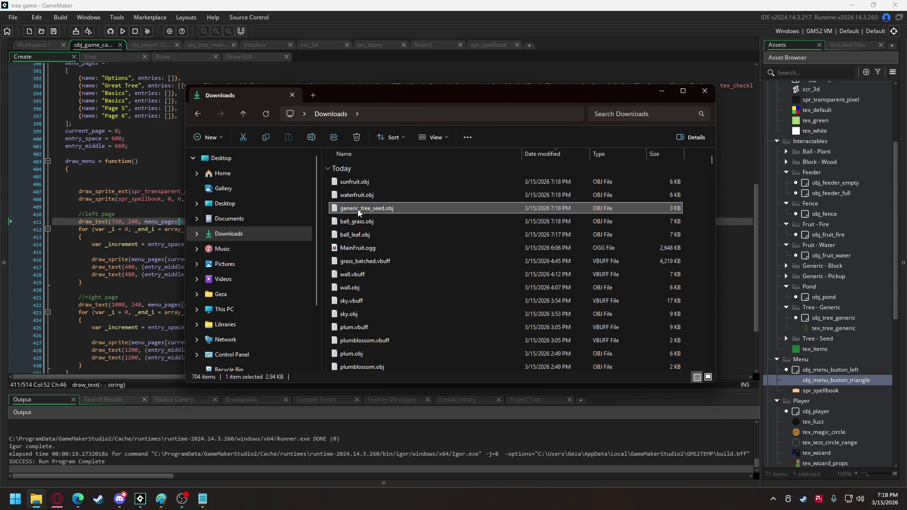
Step: Rename waterfruit.obj to fruit_water.obj and sunfruit.obj to fruit_sun.obj, then drag all five onto GameMaker
left_click(361, 196)
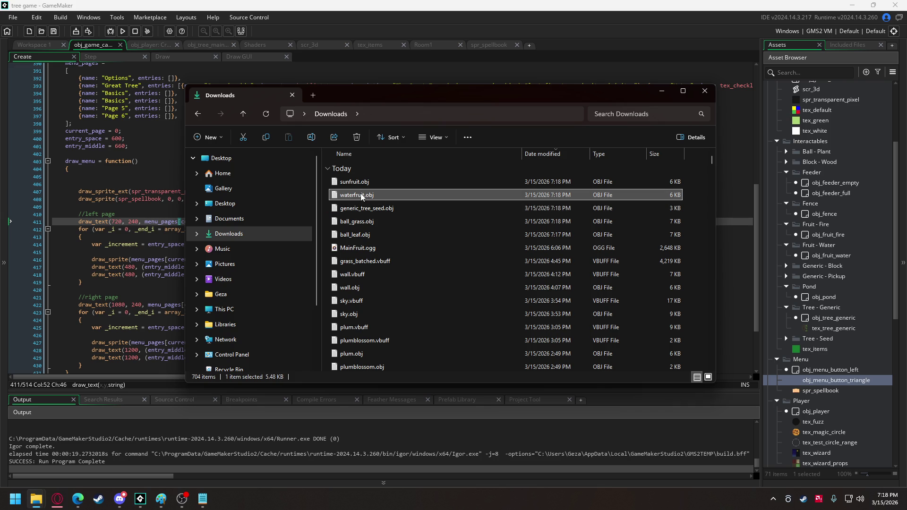
left_click(362, 195)
type("fruit_water")
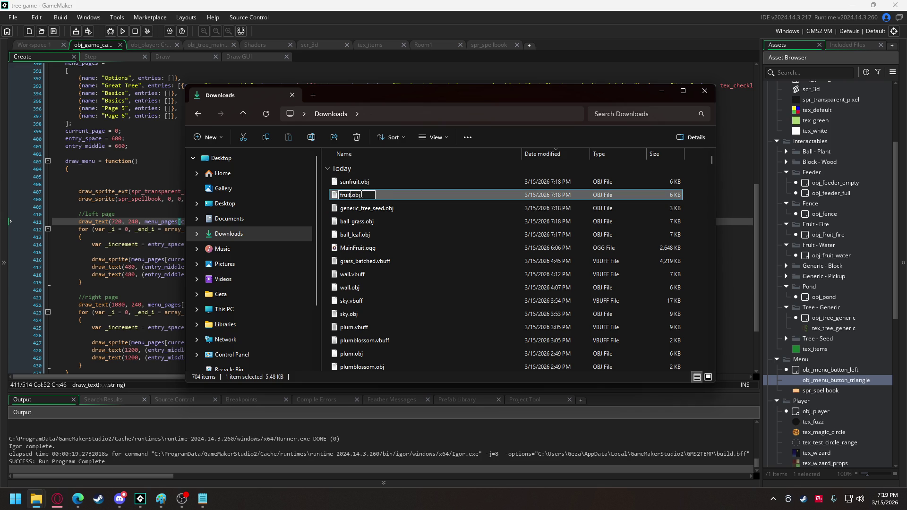
key("Return")
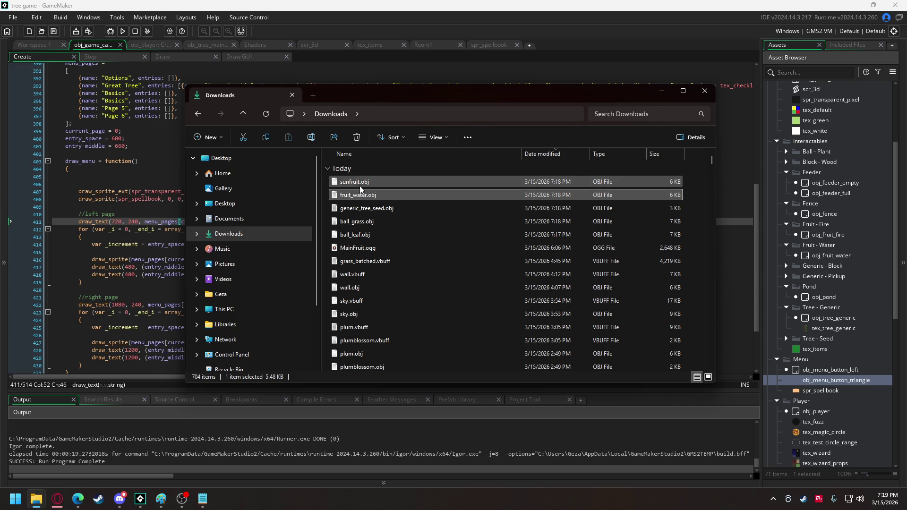
left_click(352, 184)
left_click(352, 183)
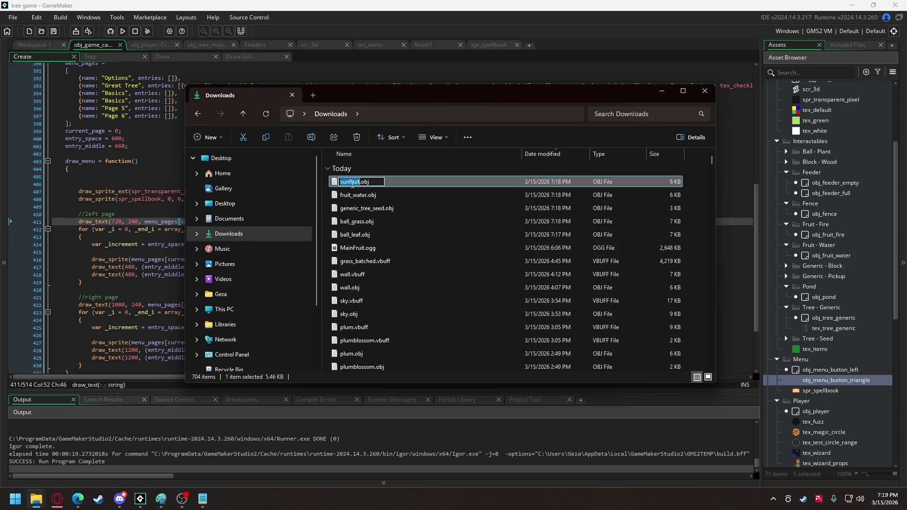
type("fruit_sun")
key("Return")
left_click(355, 235, "shift")
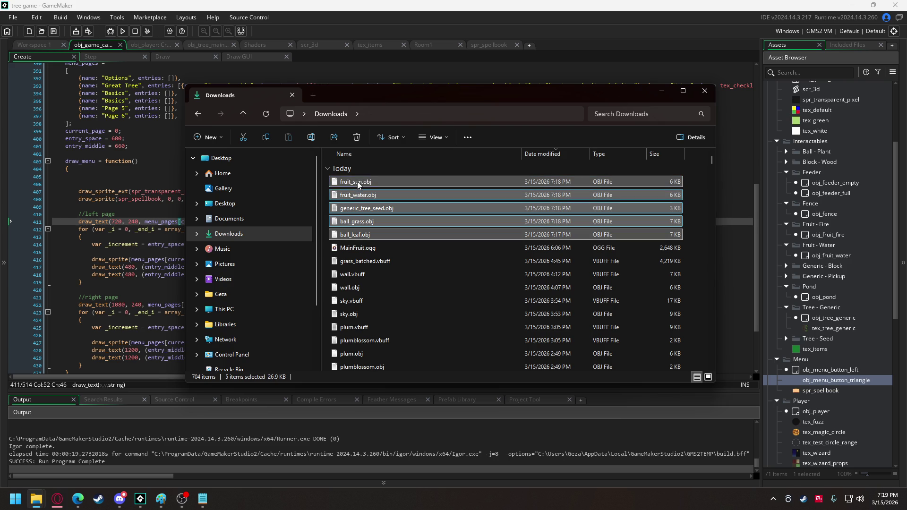
left_click_drag(99, 200, 100, 201)
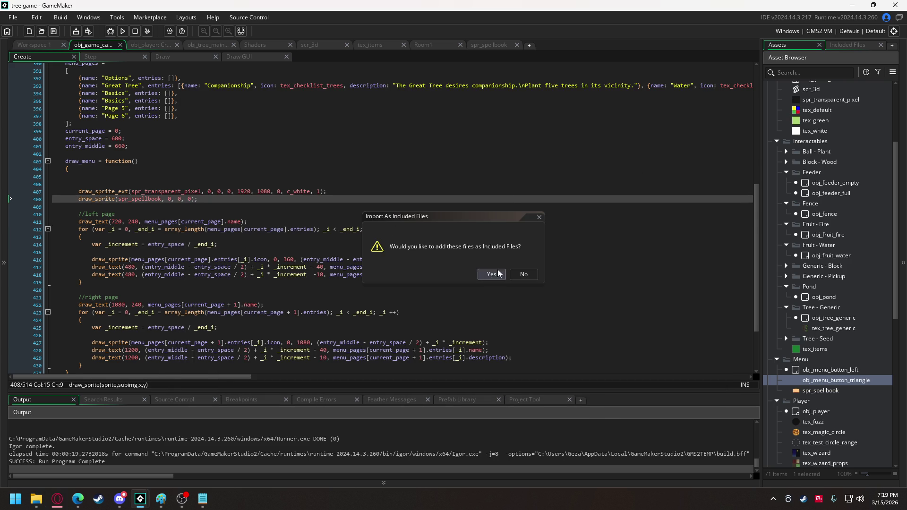
Step: Accept adding the five models to the project as Included Files
left_click(492, 274)
left_click(492, 275)
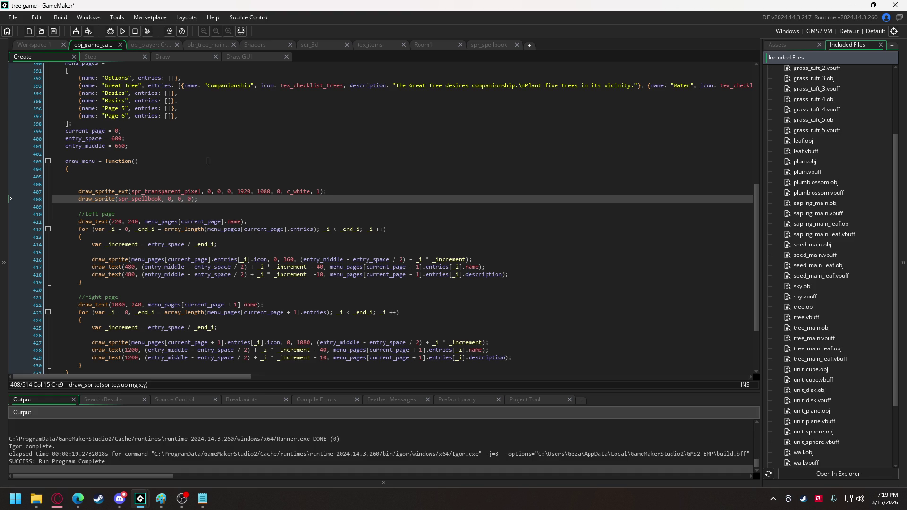
left_click_drag(37, 47, 209, 111)
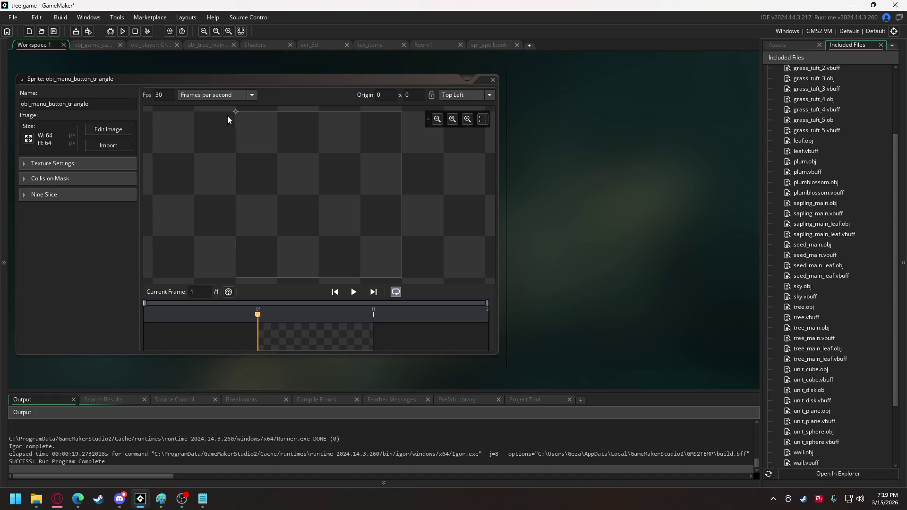
Step: Set obj_menu_button_triangle's origin to Middle Centre and open its empty 64×64 image
left_click(464, 95)
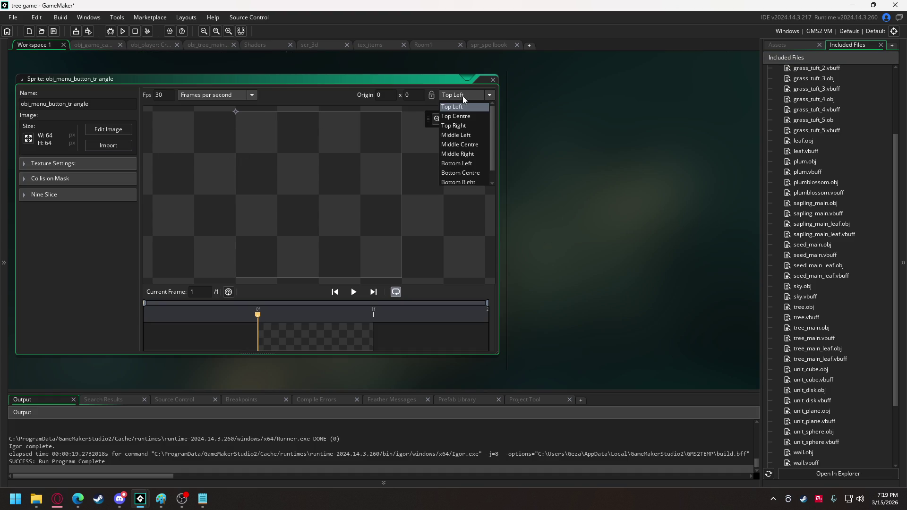
left_click(470, 144)
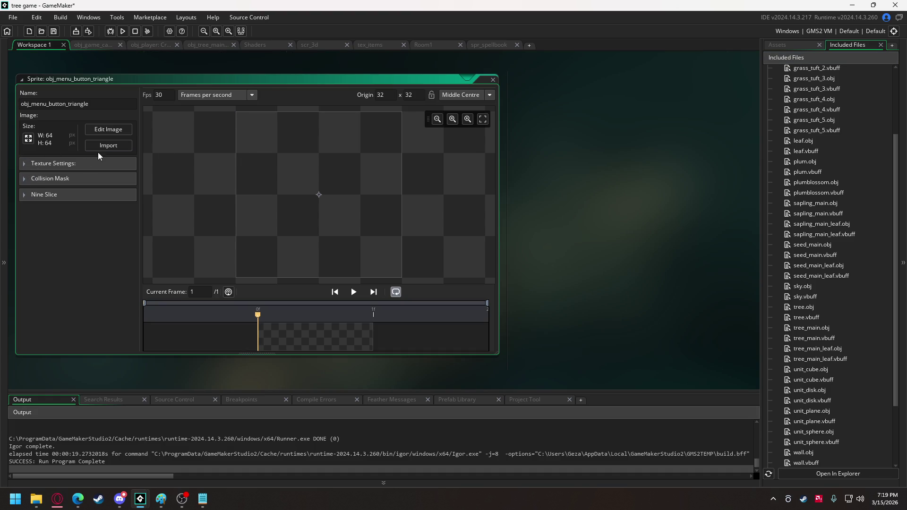
left_click(112, 147)
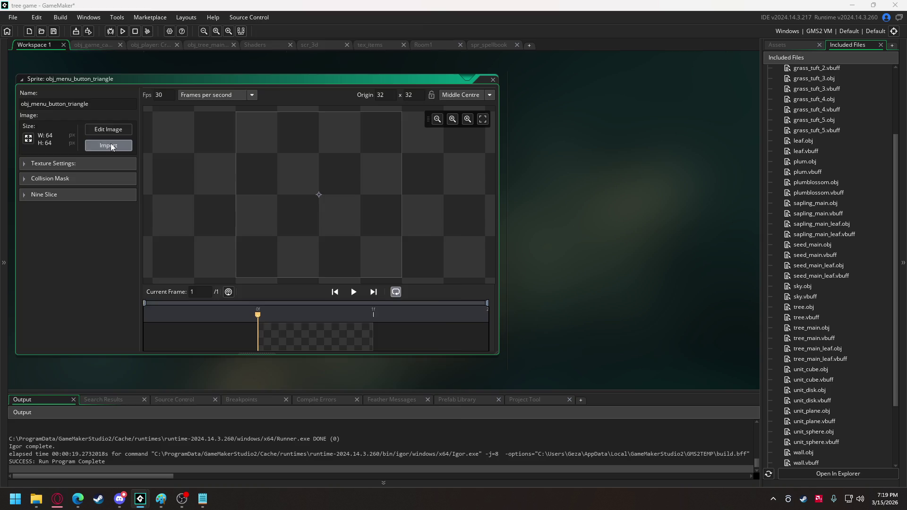
left_click(443, 18)
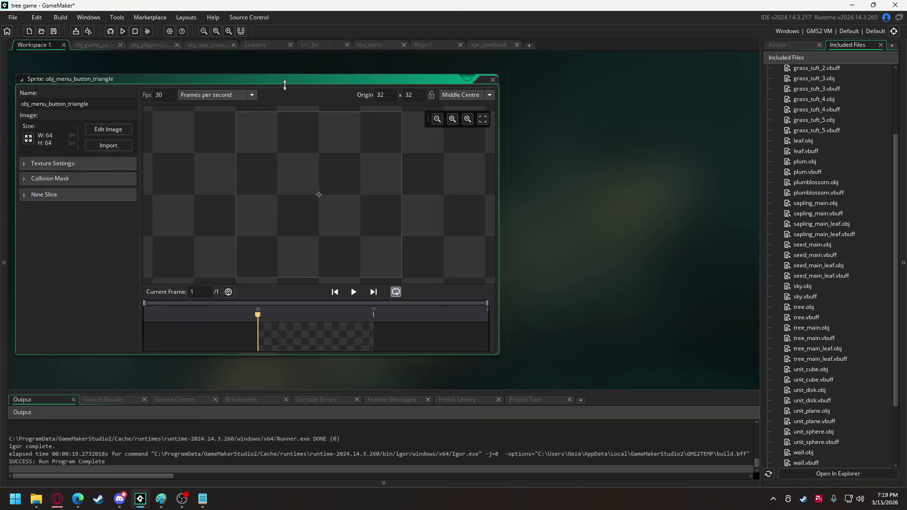
left_click(116, 130)
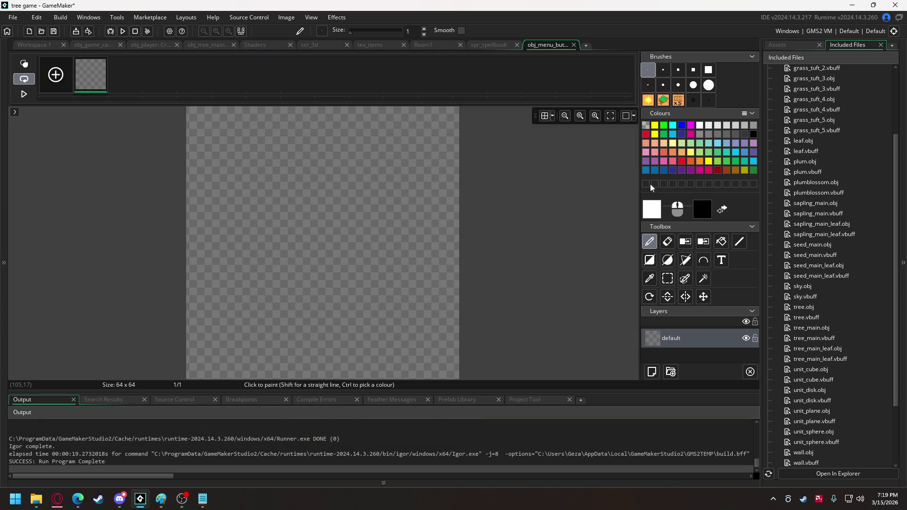
Step: Draw a left-pointing triangle outline in dark red with size-3 lines
left_click(545, 116)
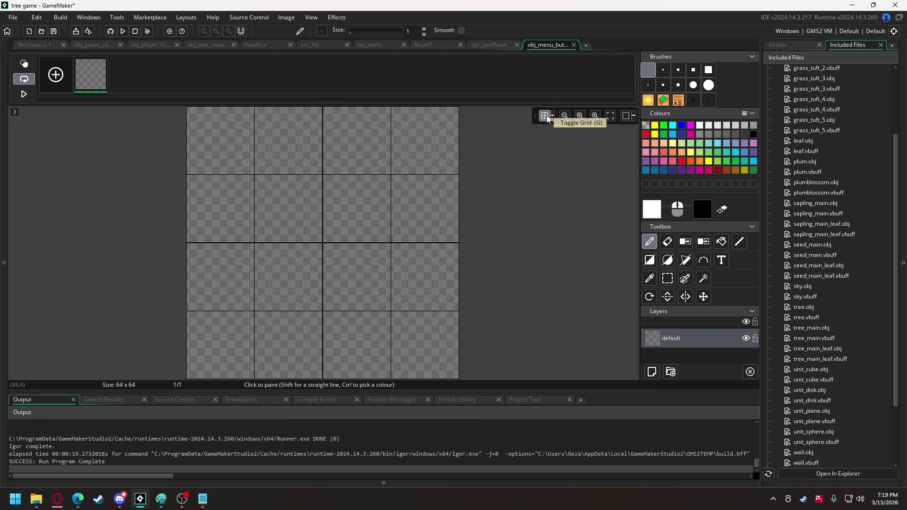
left_click(718, 171)
left_click(740, 241)
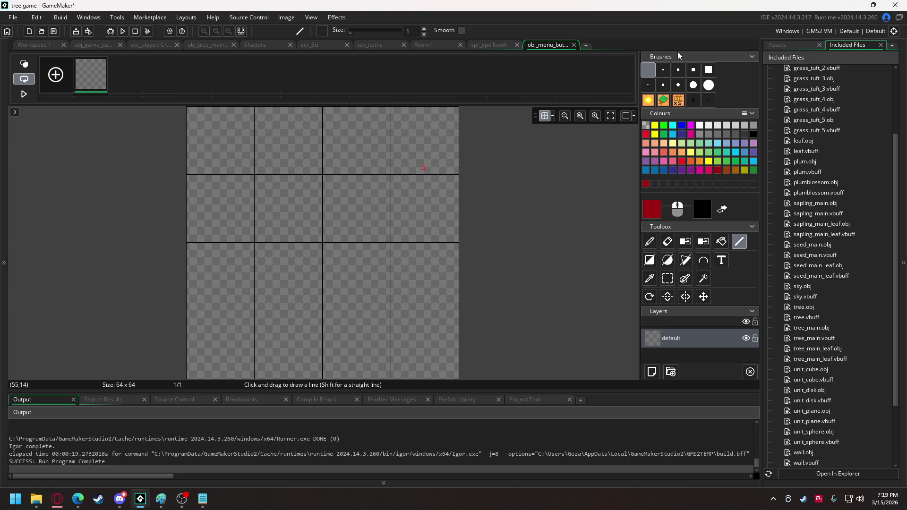
left_click(678, 69)
left_click(663, 69)
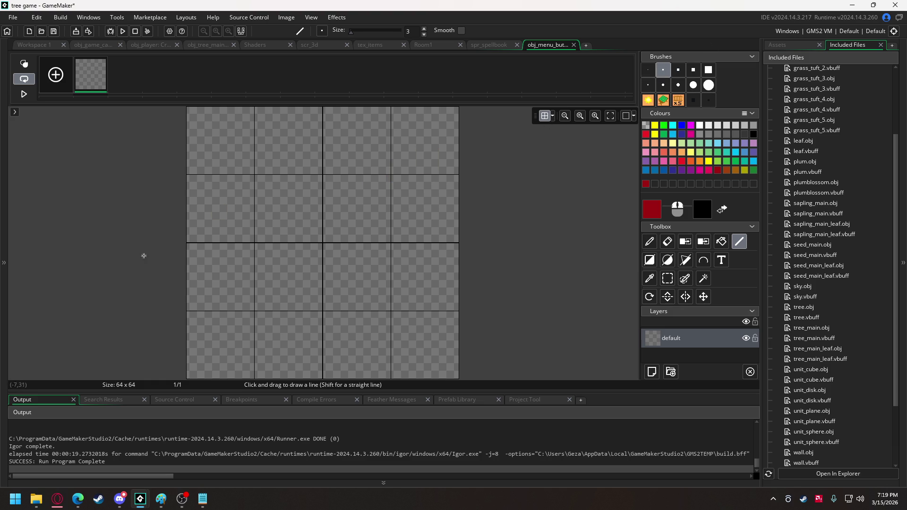
mouse_move(191, 238)
left_mouse_down()
mouse_move(314, 122)
mouse_move(457, 110)
left_mouse_up()
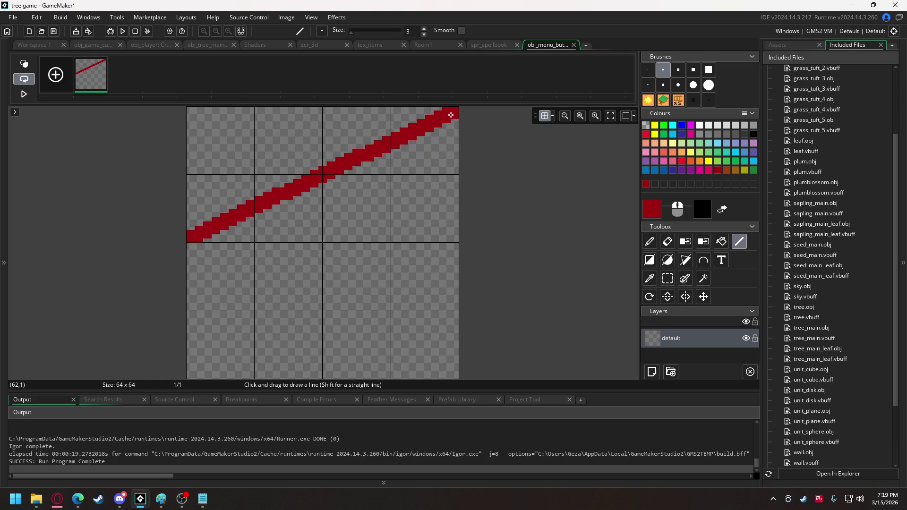
mouse_move(194, 249)
left_mouse_down()
mouse_move(453, 372)
mouse_move(452, 118)
left_mouse_up()
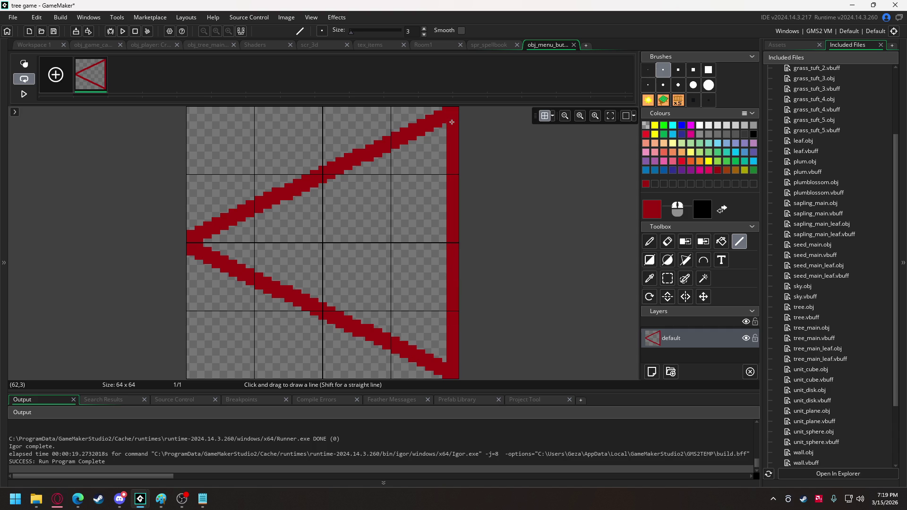
Step: Fill the triangle's interior with orange
left_click(691, 162)
left_click(722, 242)
left_click(441, 244)
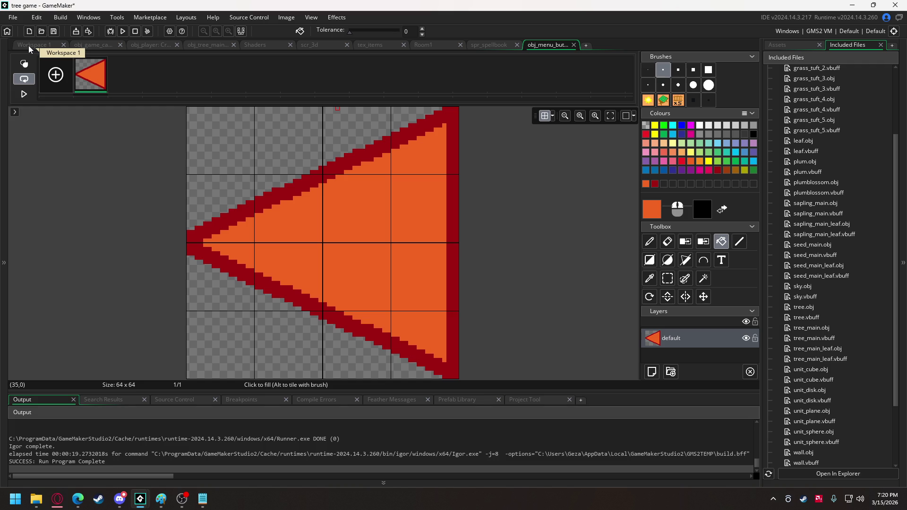
left_click(85, 45)
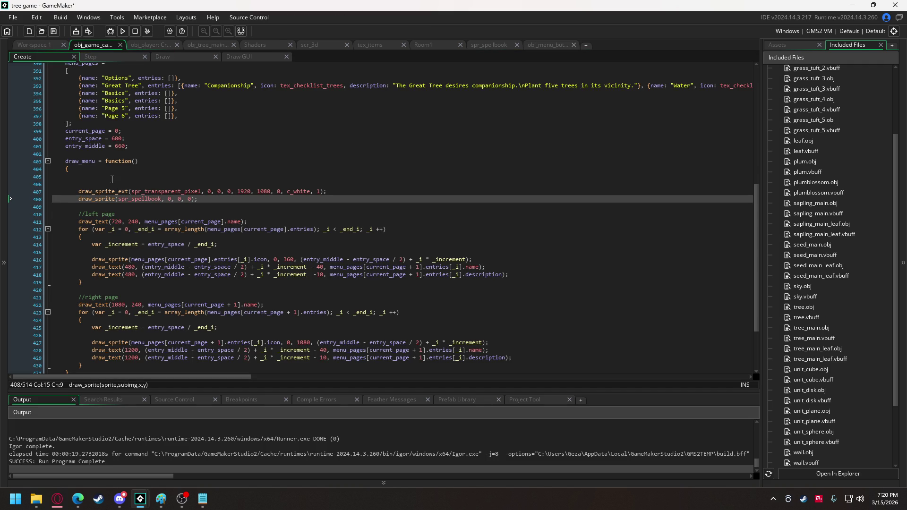
Step: Remove the blank lines after draw_menu's opening brace
mouse_move(110, 183)
left_mouse_down()
mouse_move(57, 182)
mouse_move(40, 172)
mouse_move(37, 179)
left_mouse_up()
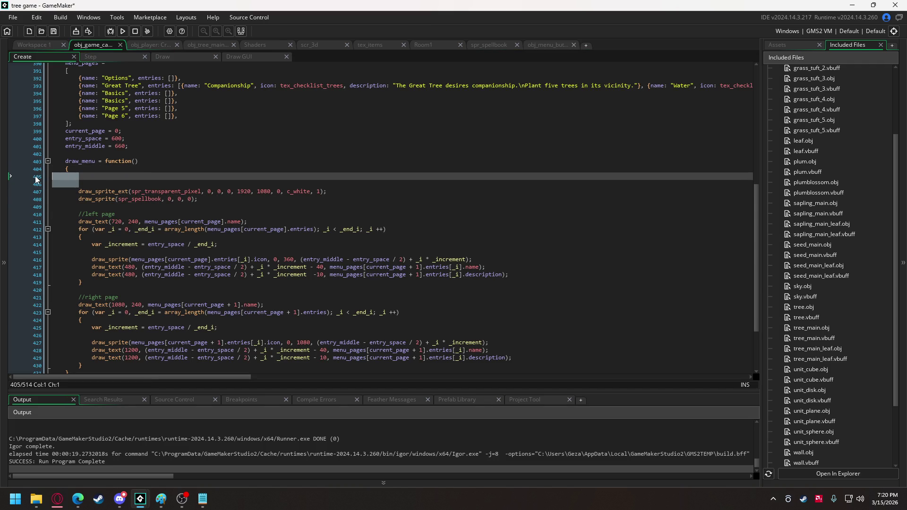
key("BackSpace")
key("BackSpace")
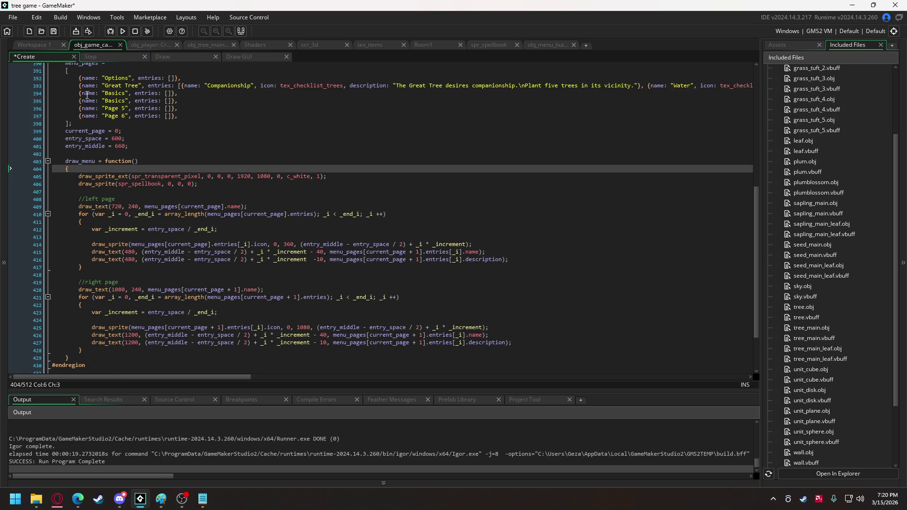
scroll(119, 245, "up", 3)
scroll(118, 227, "up", 6)
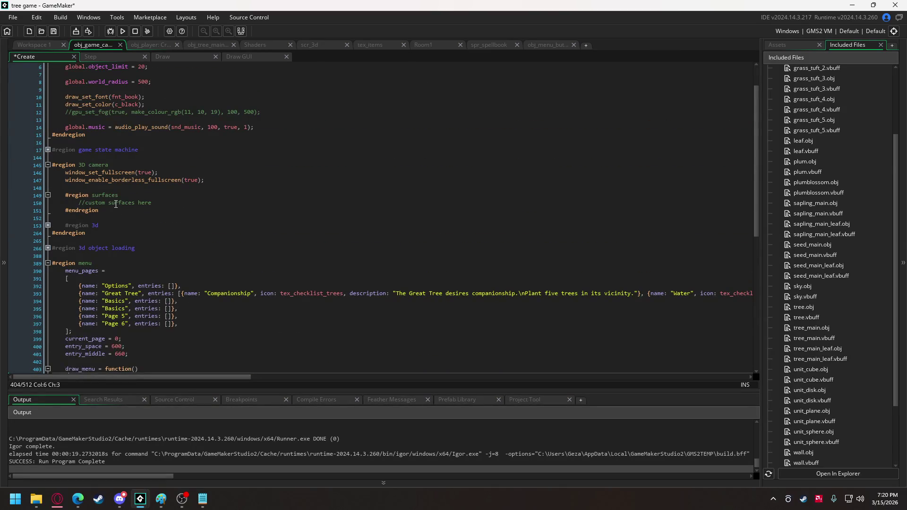
scroll(116, 204, "up", 2)
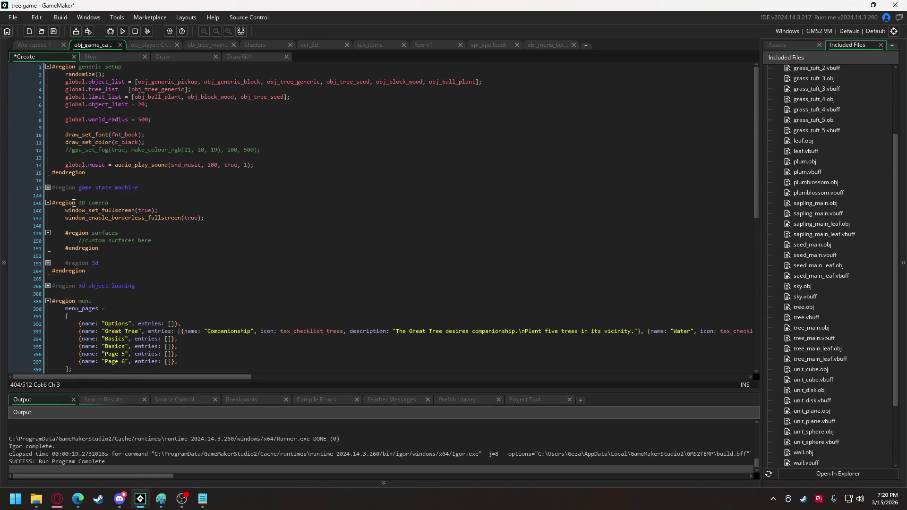
Step: Under general behavior in game_state_paused, add if (position_meeting(window_mouse_get_x(), window_mouse_get_y(), id))
left_click(47, 188)
scroll(127, 220, "down", 4)
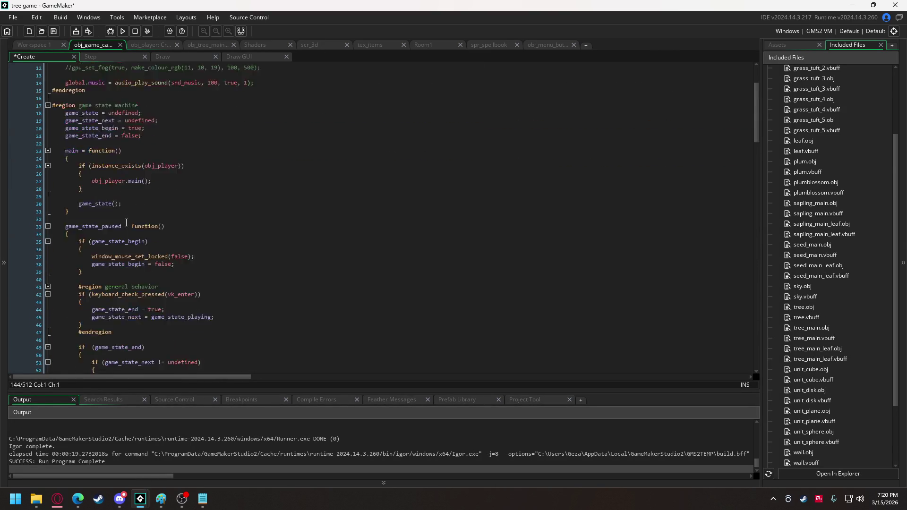
scroll(127, 220, "down", 3)
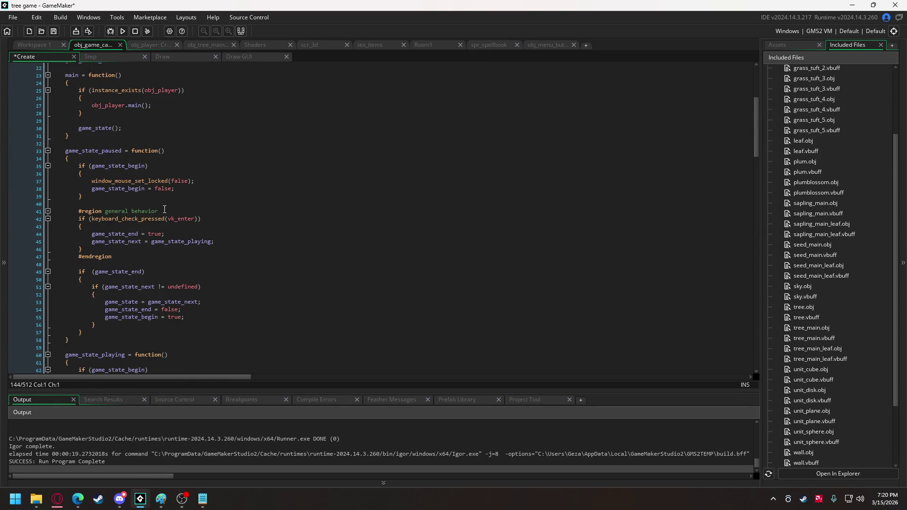
left_click(164, 211)
key("Return")
key("Return")
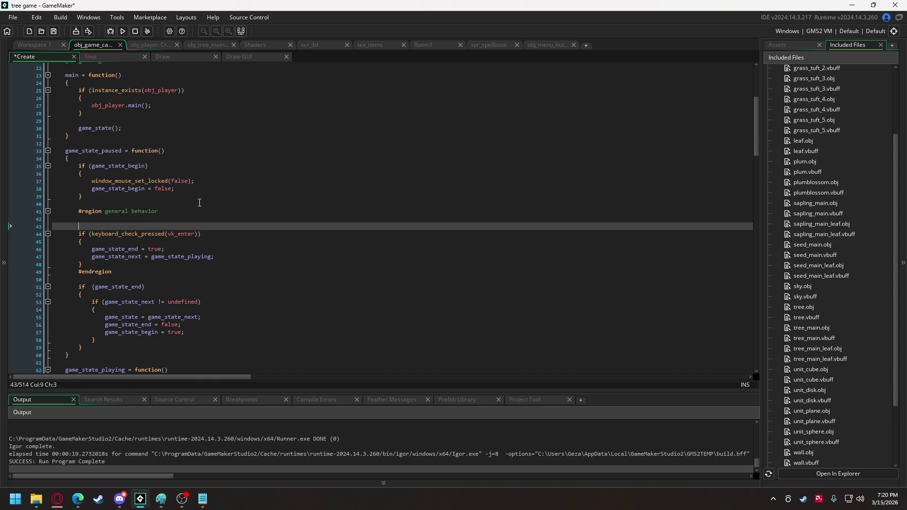
key("Up")
type("if (")
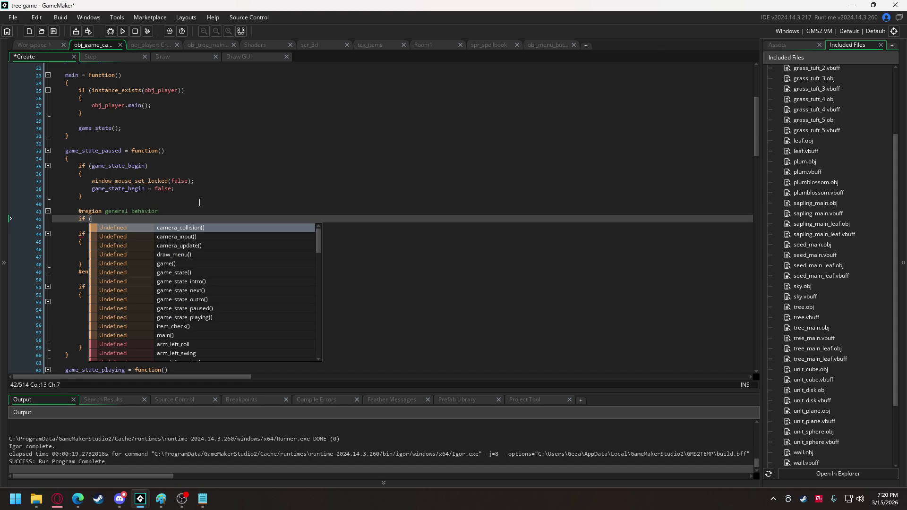
type(")")
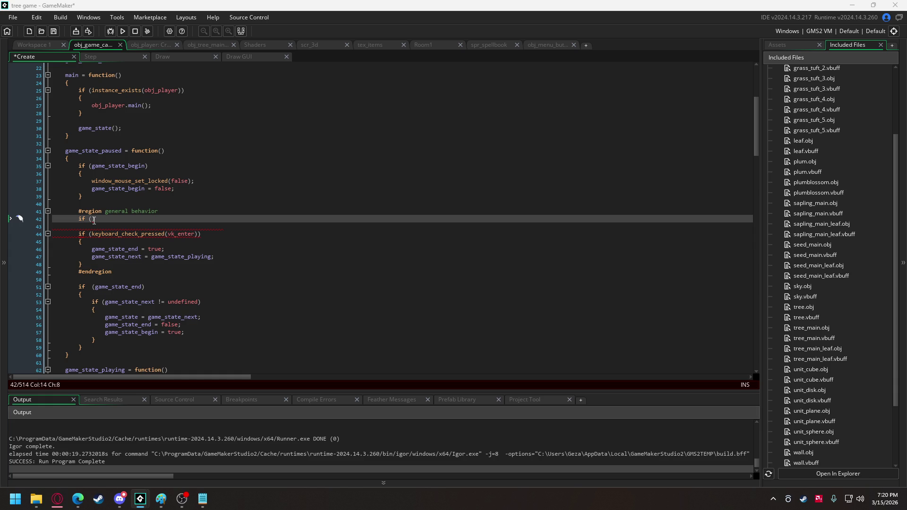
type("position_meeting(window_mouse_get_x(), window_mouse_get_y(), id)")
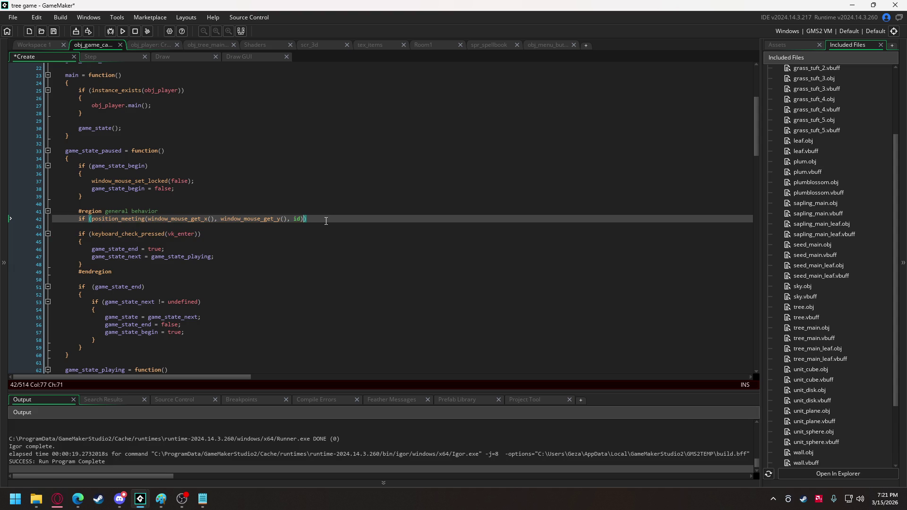
Step: Replace the position_meeting object argument with obj_menu_button_left
left_click(299, 219)
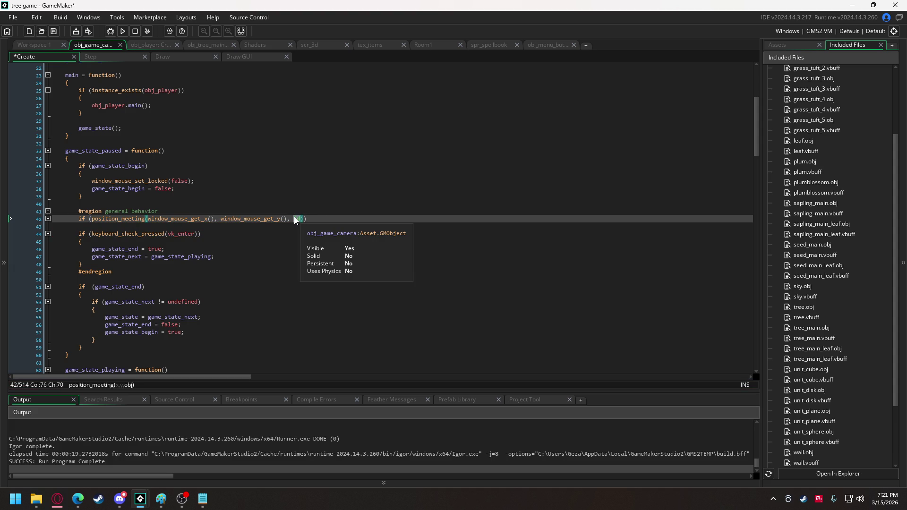
type("obj_")
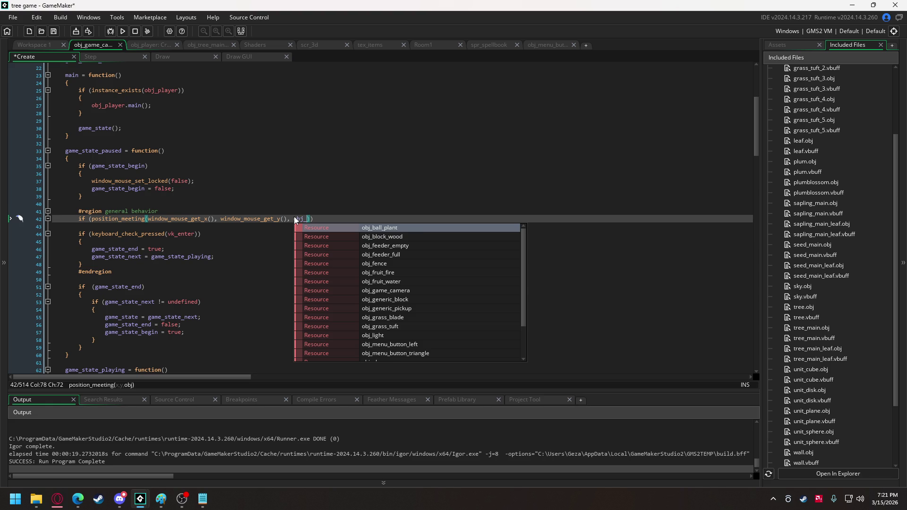
type("m")
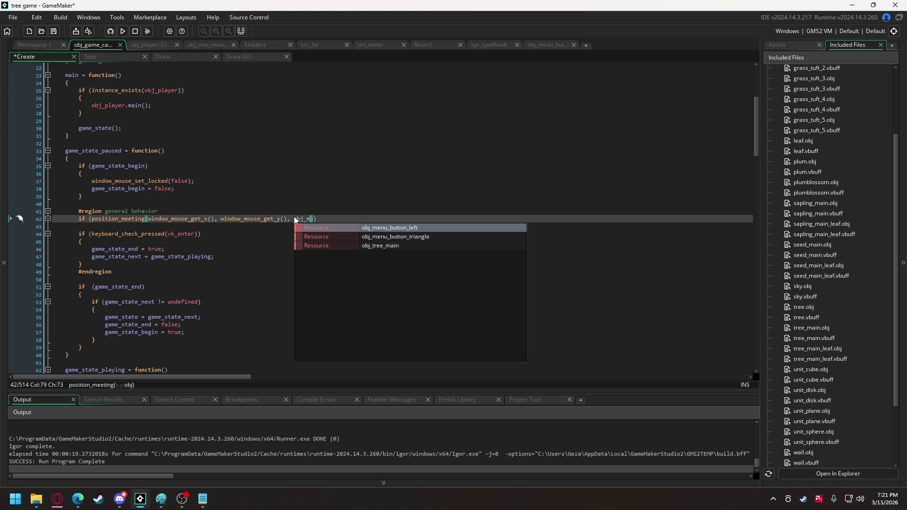
key("Return")
Step: Add a braced if block containing current_page = max(current_page - 2, 0);
left_click(381, 218)
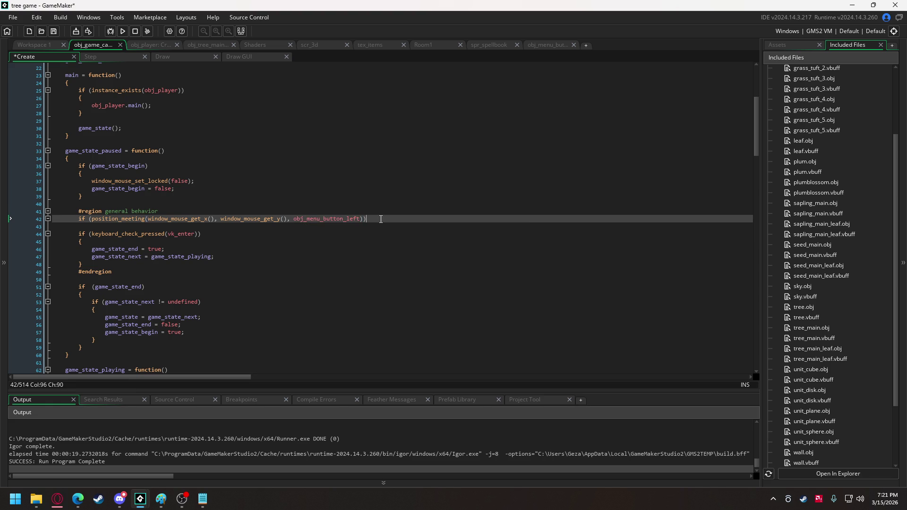
key("Return")
type("{")
key("Return")
key("Return")
type("}")
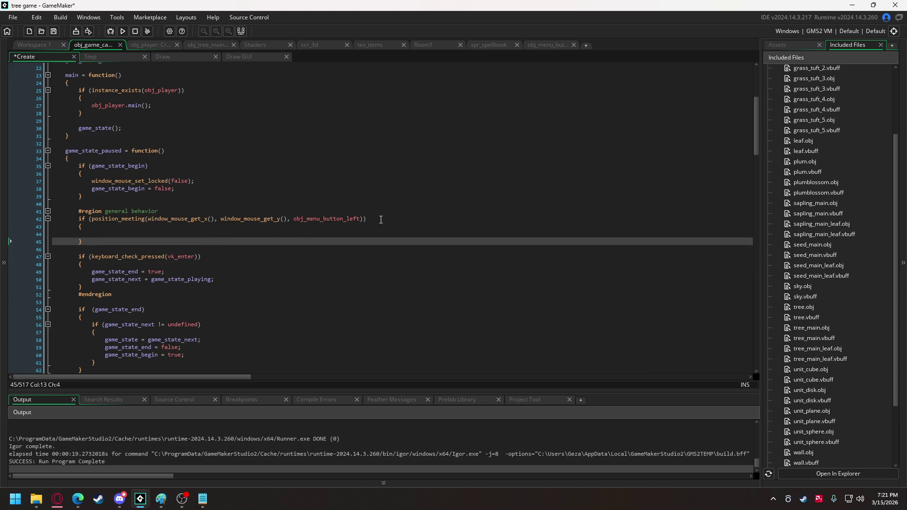
left_click(126, 234)
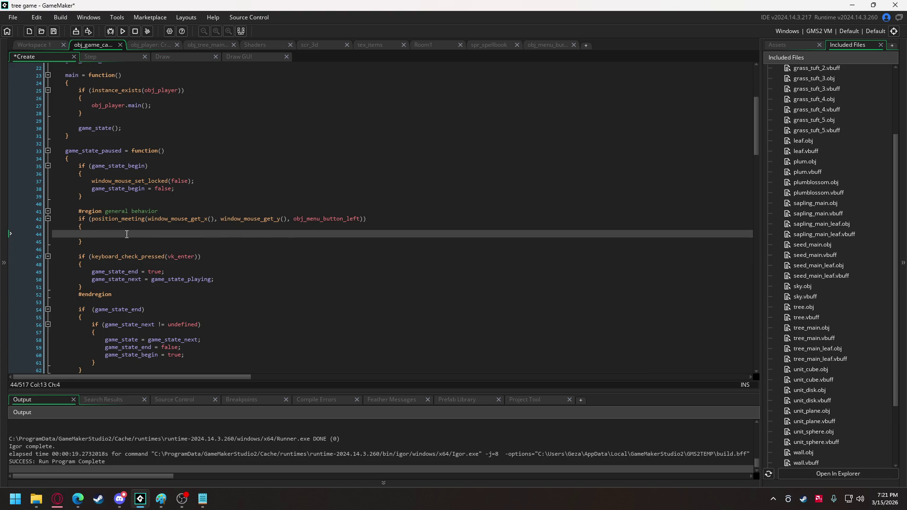
type("current_page = max(current_")
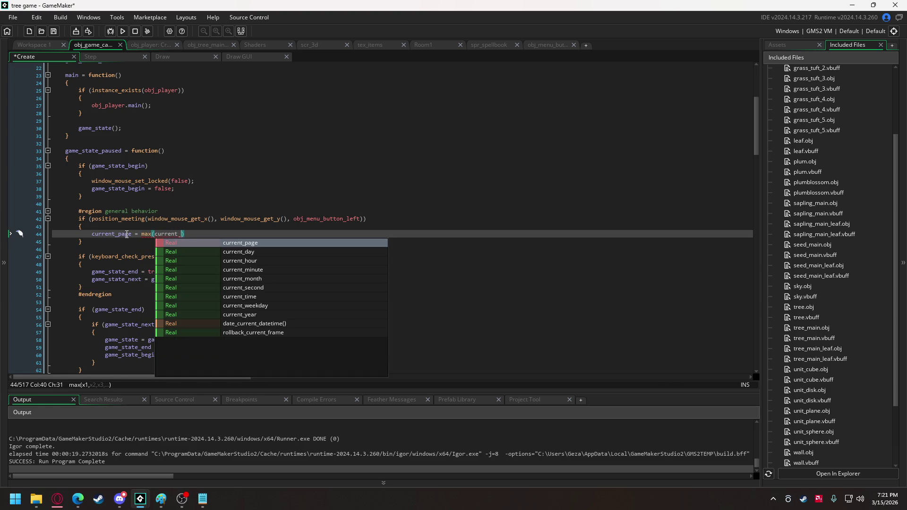
type("page - 2")
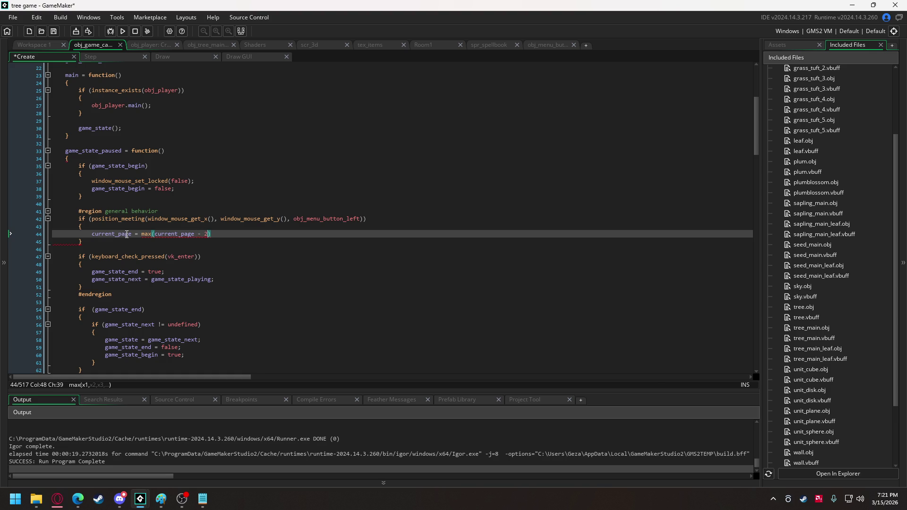
type(", 0)")
type(";")
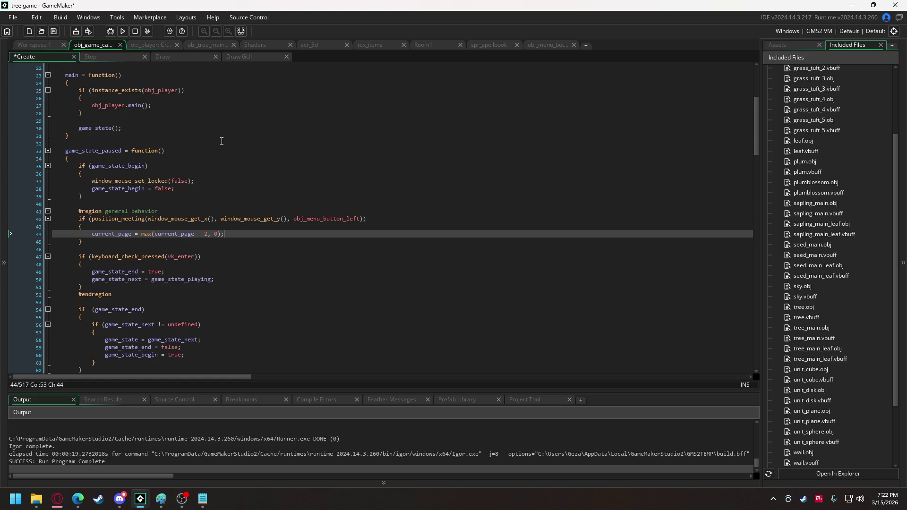
Step: Extend line 47's condition to also accept keyboard_check_pressed(vk_escape) and keyboard_check_pressed(vk_tab)
left_click(203, 258)
type("||")
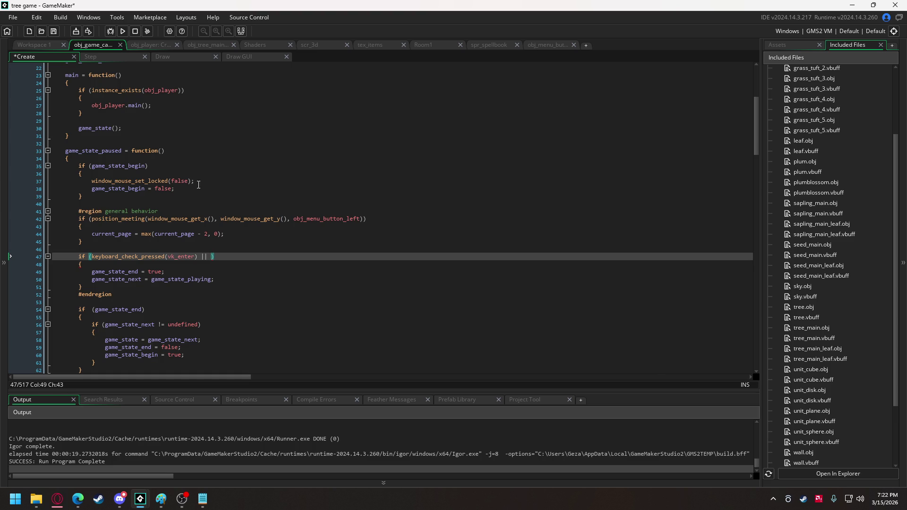
left_click_drag(91, 258, 198, 257)
key("ctrl+c")
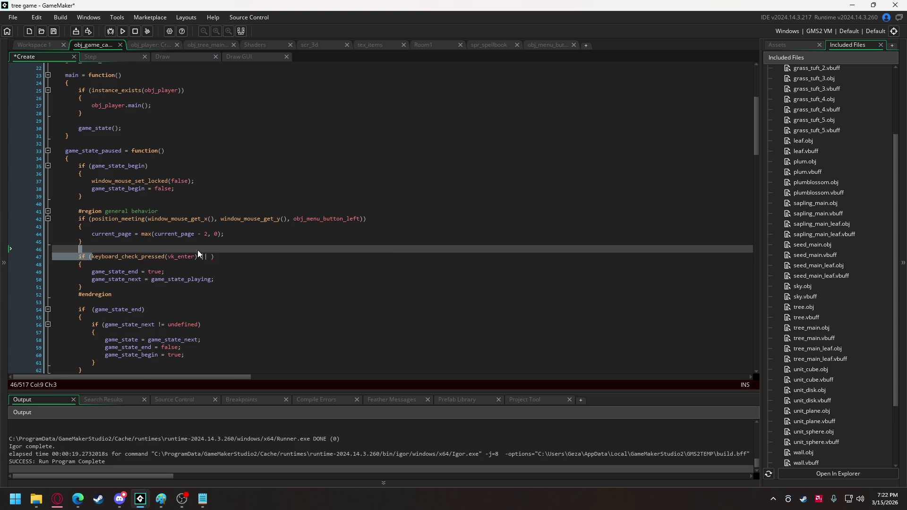
left_click(210, 258)
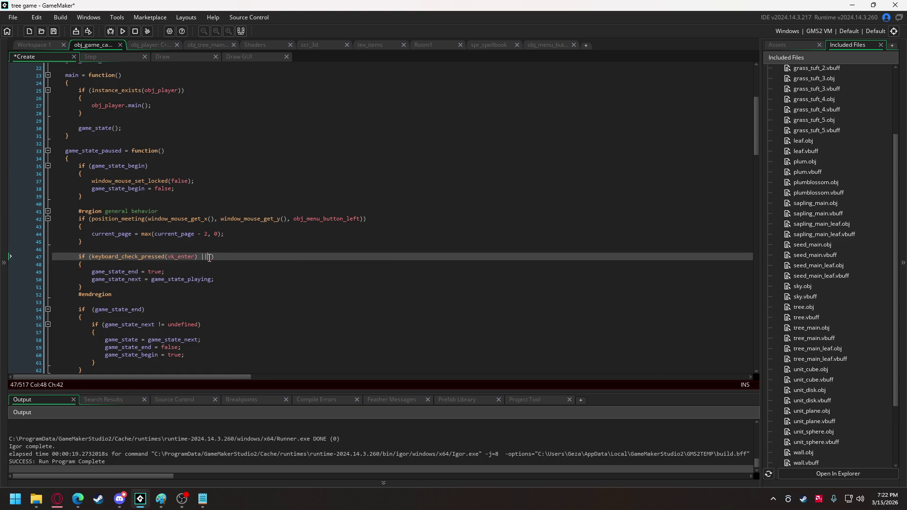
key("ctrl+v")
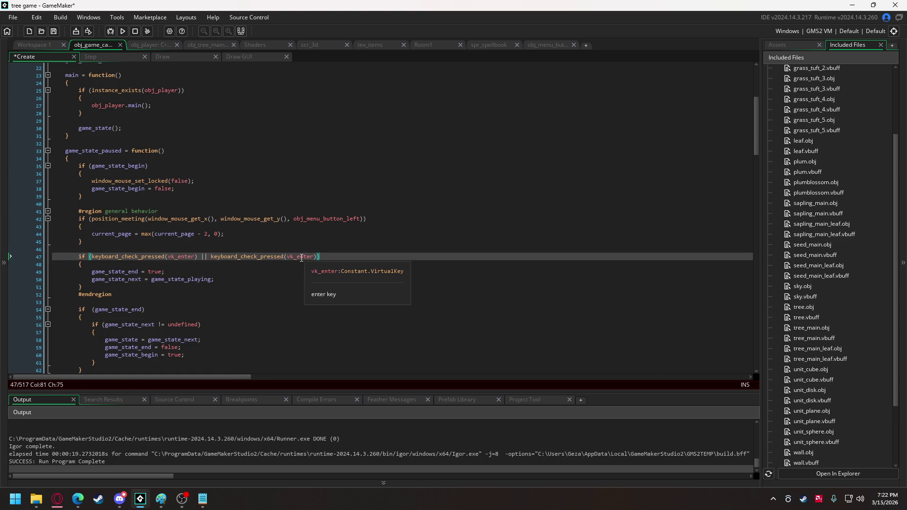
double_click(300, 259)
type("es")
left_click(326, 266)
key("Right")
key("ctrl+v")
left_click(321, 258)
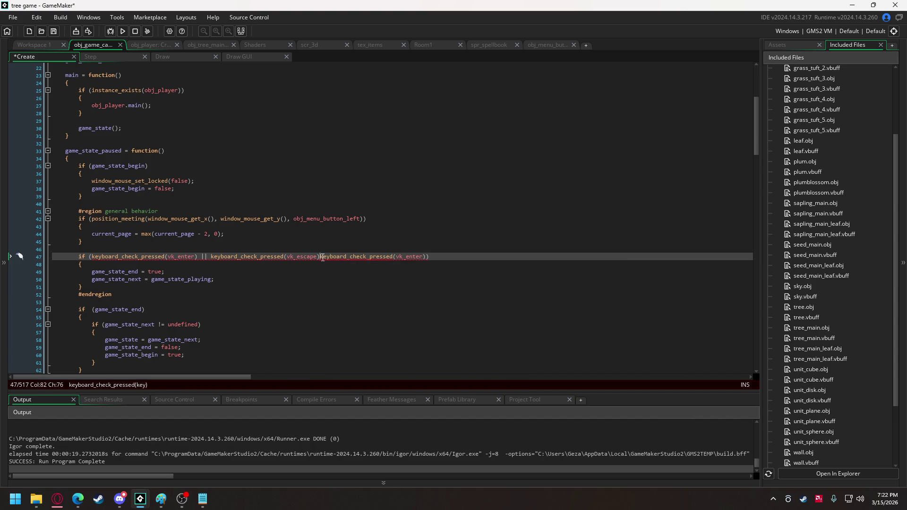
type("||")
left_click_drag(419, 257, 436, 258)
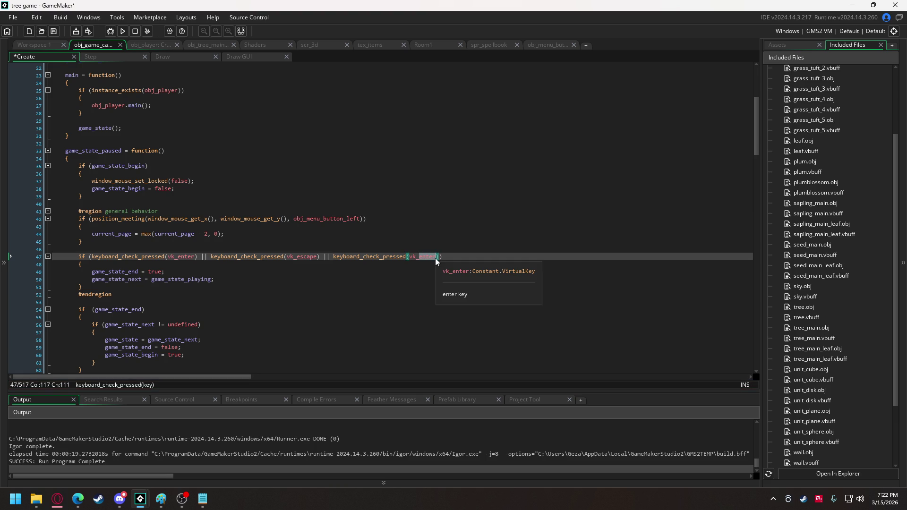
type("tab")
Step: Copy the vk_escape and vk_tab checks onto the end of line 76's vk_enter condition
left_click_drag(198, 257, 432, 256)
key("ctrl+c")
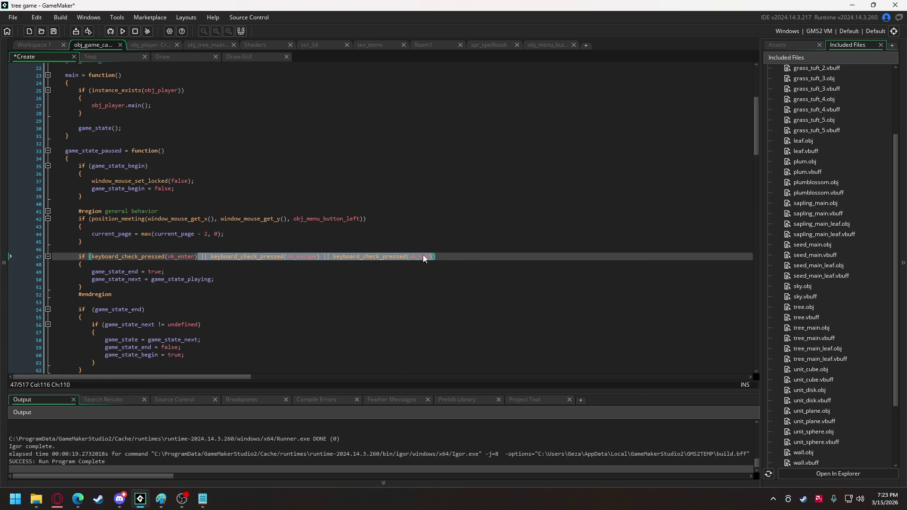
scroll(211, 230, "down", 9)
left_click(195, 269)
key("ctrl+v")
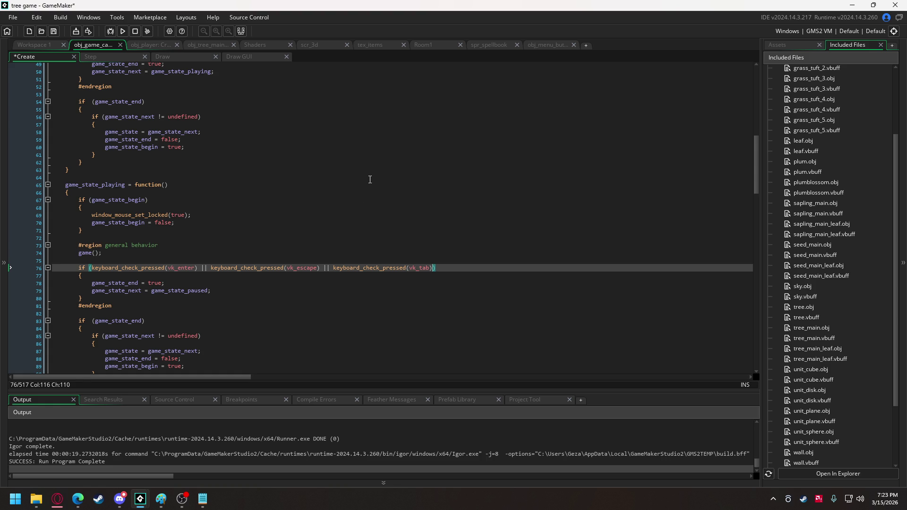
scroll(317, 216, "up", 7)
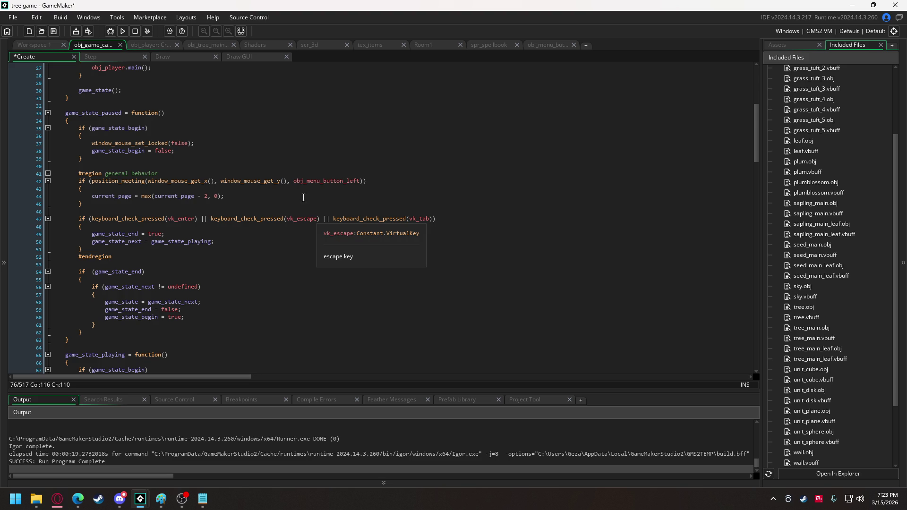
Step: Add current_page = 0 at the top of the game_state_begin block
double_click(104, 197)
key("ctrl+c")
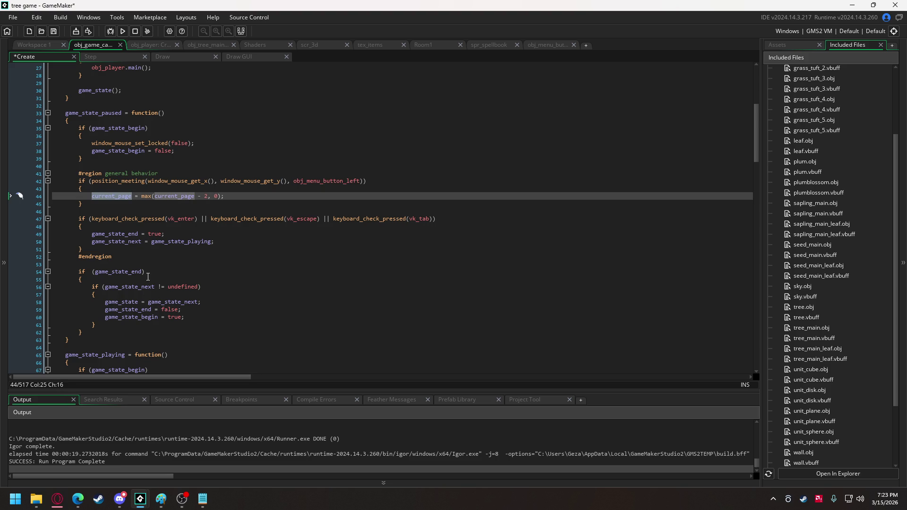
left_click(164, 135)
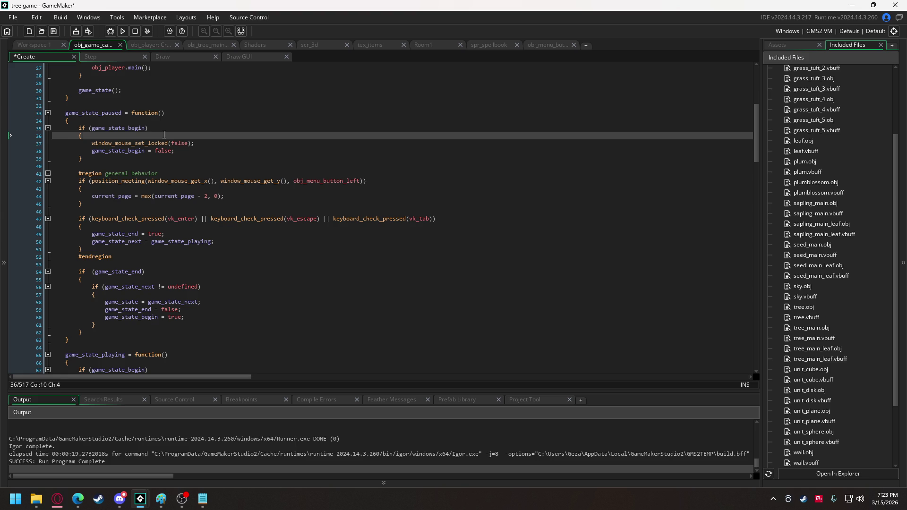
key("Return")
key("ctrl+v")
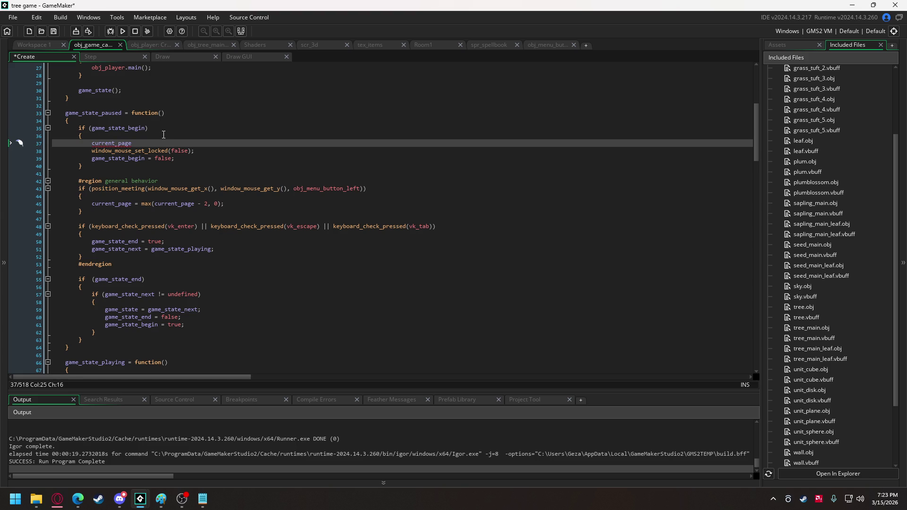
type(" = 0;")
Step: Append || and a copied keyboard_check_pressed check to line 43's page-back condition
left_click(392, 184)
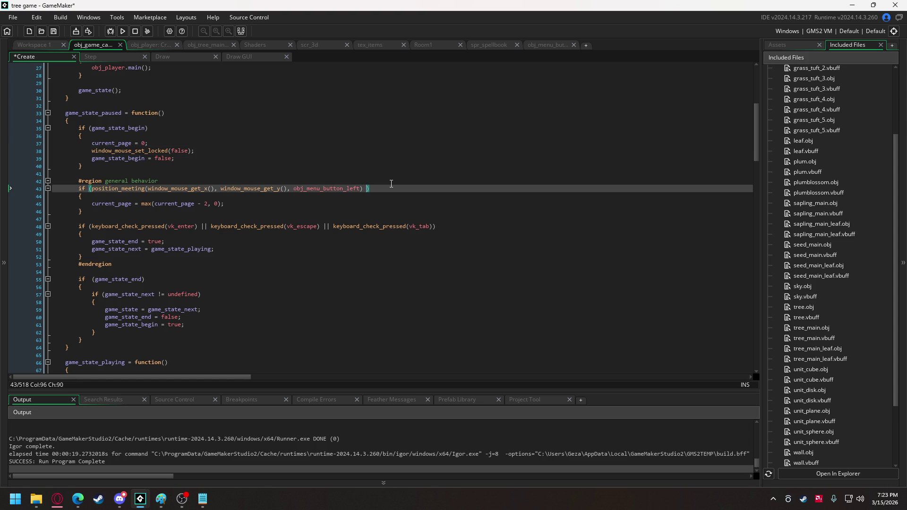
type("||")
key("ctrl+v")
key("ctrl+z")
left_click_drag(323, 227, 431, 228)
key("ctrl+v")
left_click(377, 189)
key("ctrl+z")
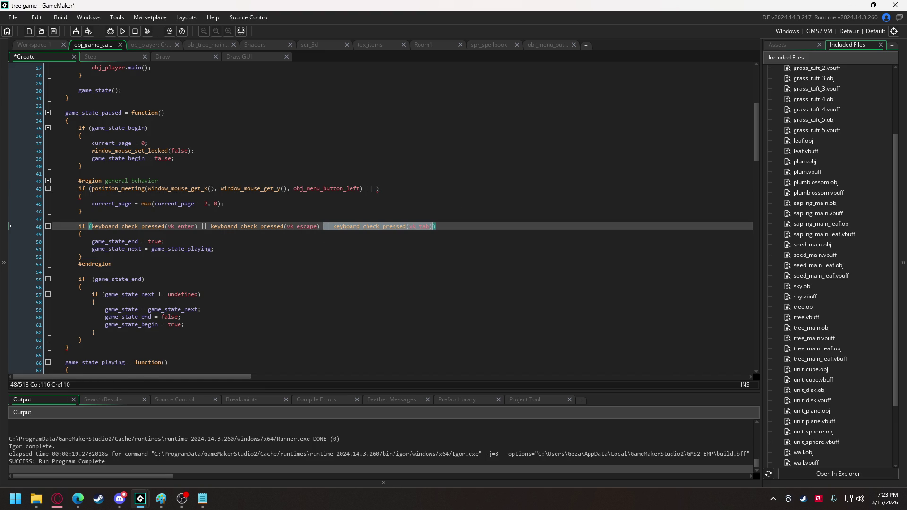
left_click(378, 189)
type("|| keyboard_check_pressed(vk_tab)")
Step: Remove the duplicate || and change the pasted key to ord("A")
left_click(385, 188)
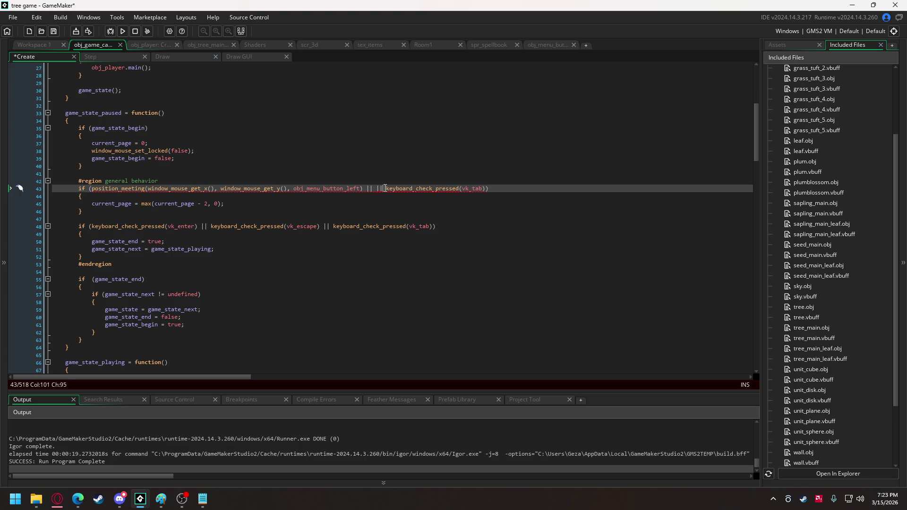
key("BackSpace")
key("BackSpace")
key("BackSpace")
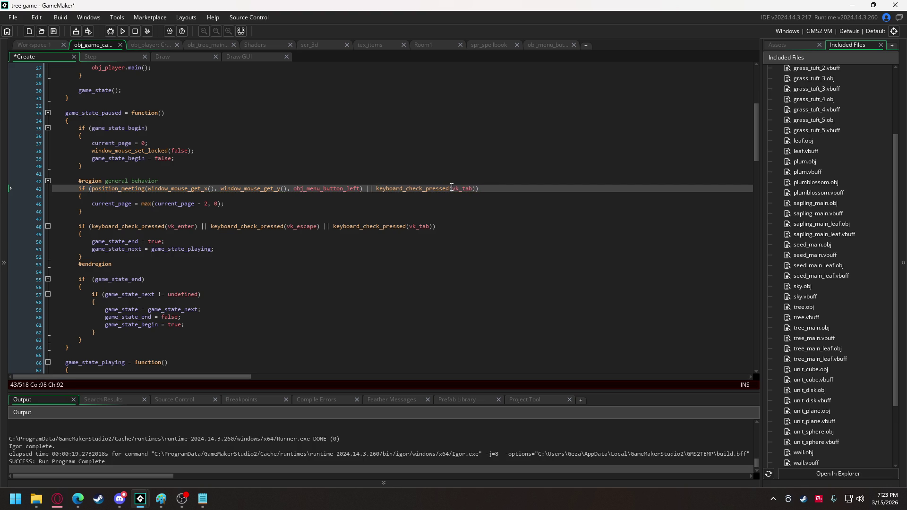
left_click(472, 189)
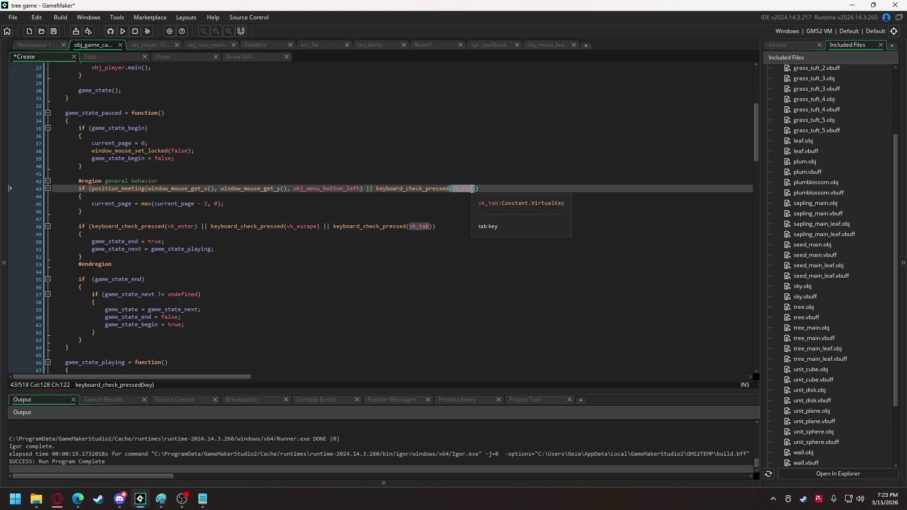
key("ctrl+BackSpace")
type("ord")
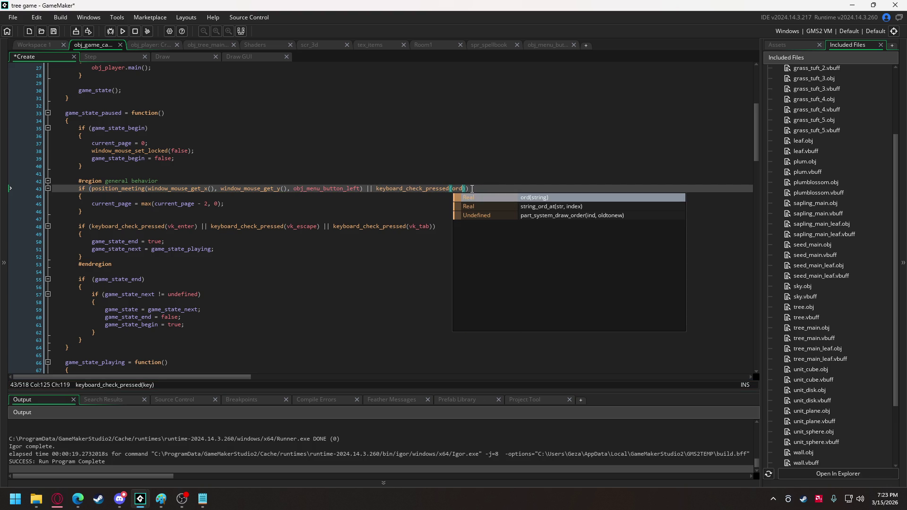
type("(")
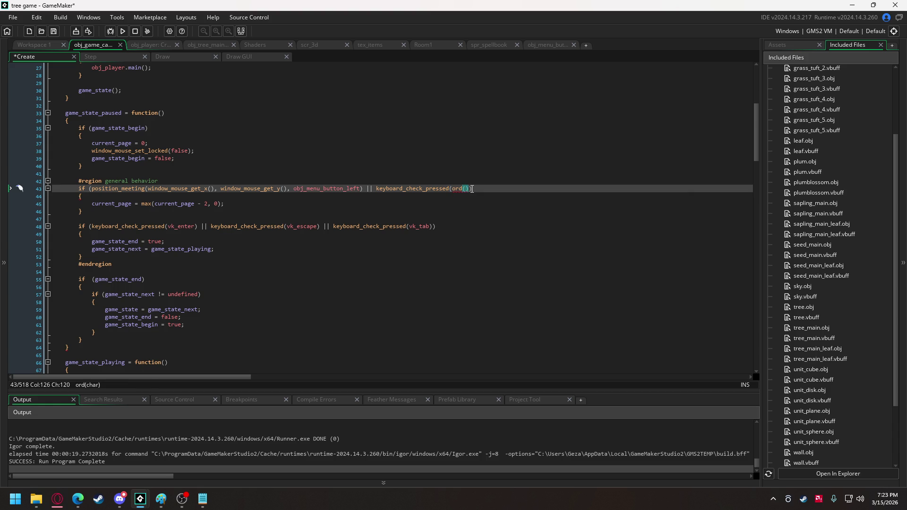
type("\"A\")")
Step: Duplicate the page-back if-block as a page-forward check using obj_menu_button_right
left_click_drag(86, 212, 80, 188)
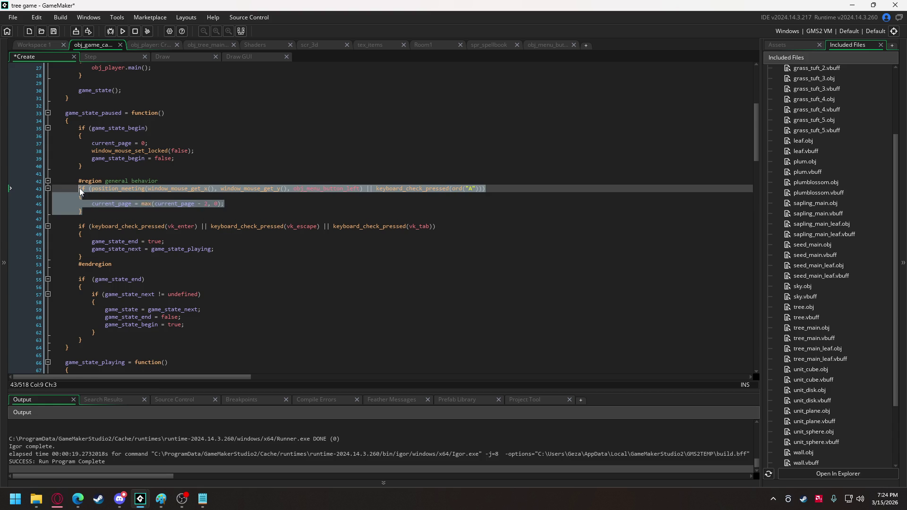
left_click(97, 209)
key("Return")
key("Return")
type("if (position_meeting(window_mouse_get_x(), window_mouse_get_y(), obj_menu_button_left) || keyboard_check_pressed(ord(\"A\"))) \t\t{ \t\t\tcurrent_page = max(current_page - 2, 0); \t\t}")
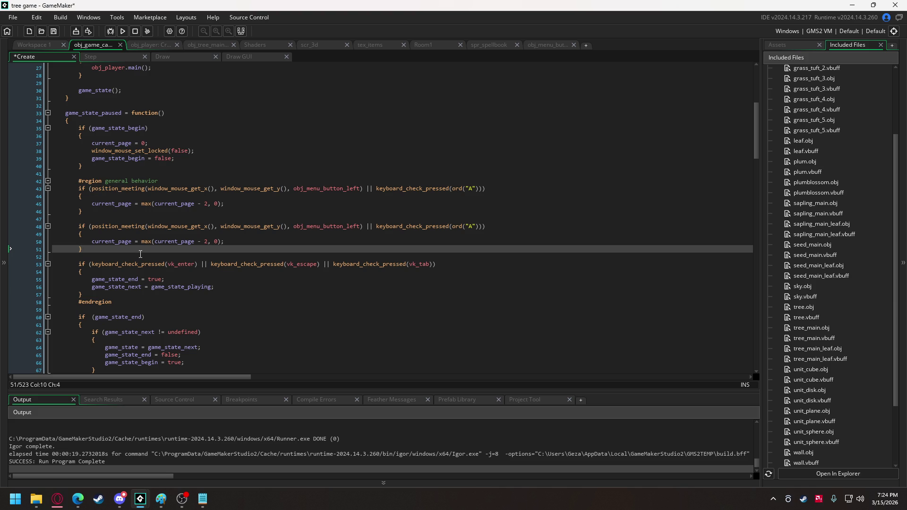
mouse_move(396, 225)
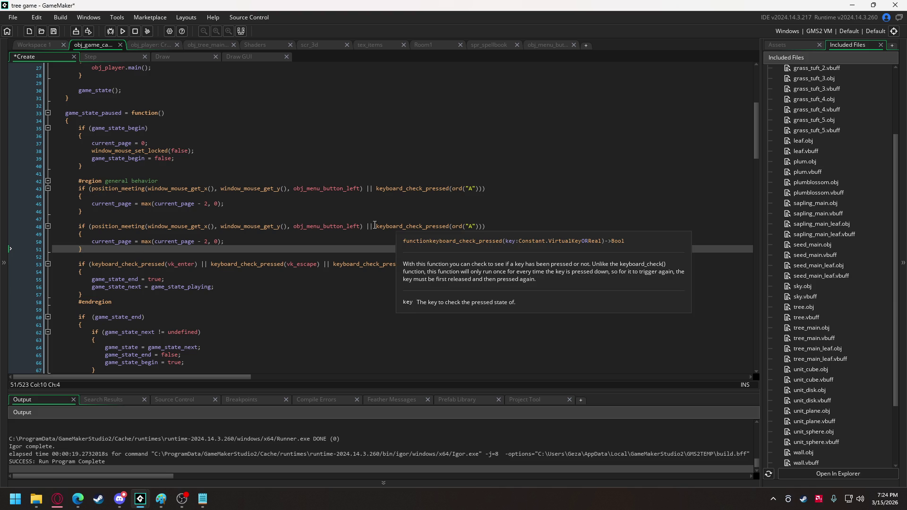
mouse_move(300, 228)
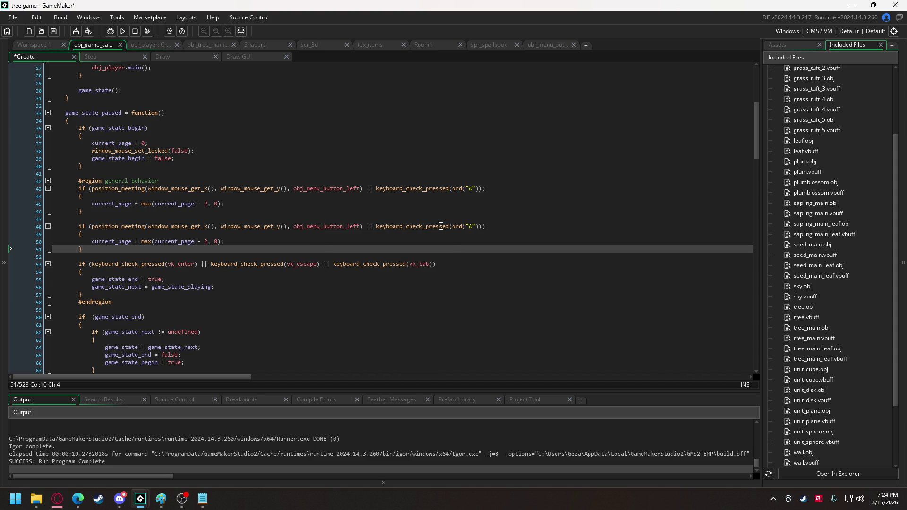
left_click_drag(347, 228, 360, 227)
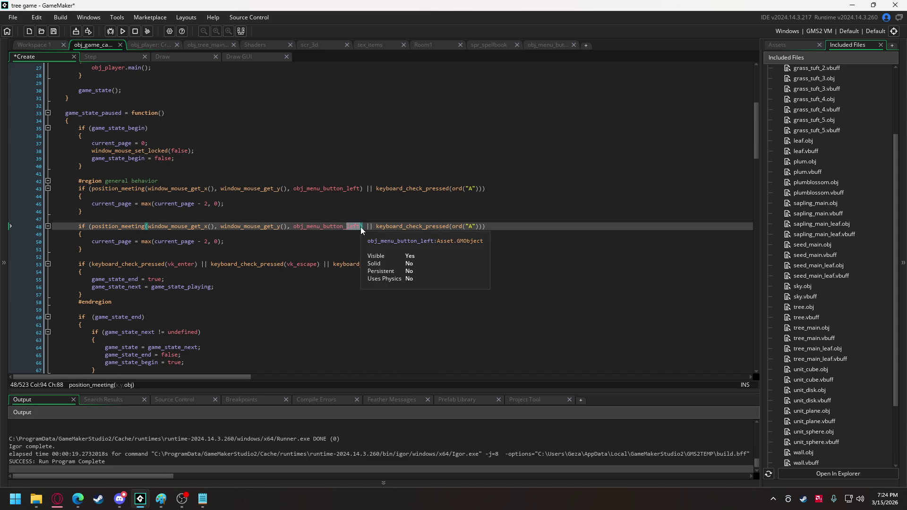
type("right")
double_click(474, 227)
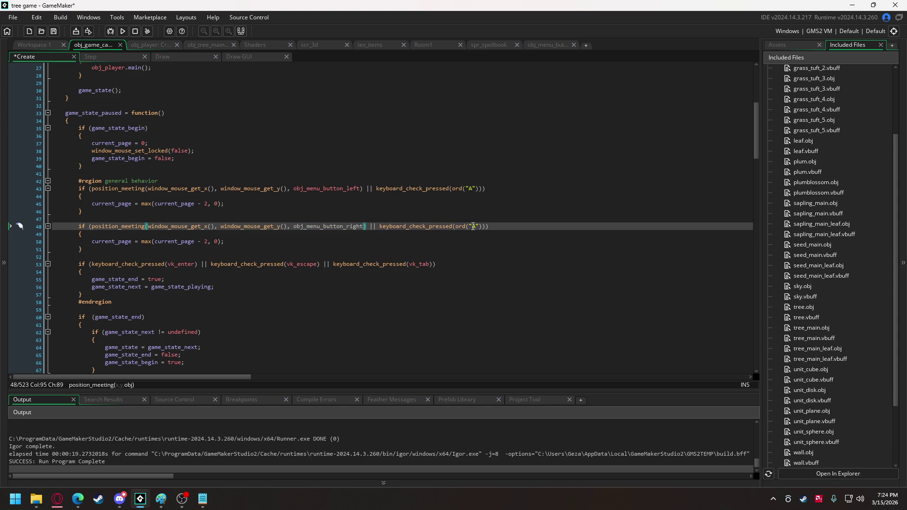
Step: Switch line 50's max call to min, keeping current_page as its first argument
double_click(144, 241)
type("min")
left_click(160, 241)
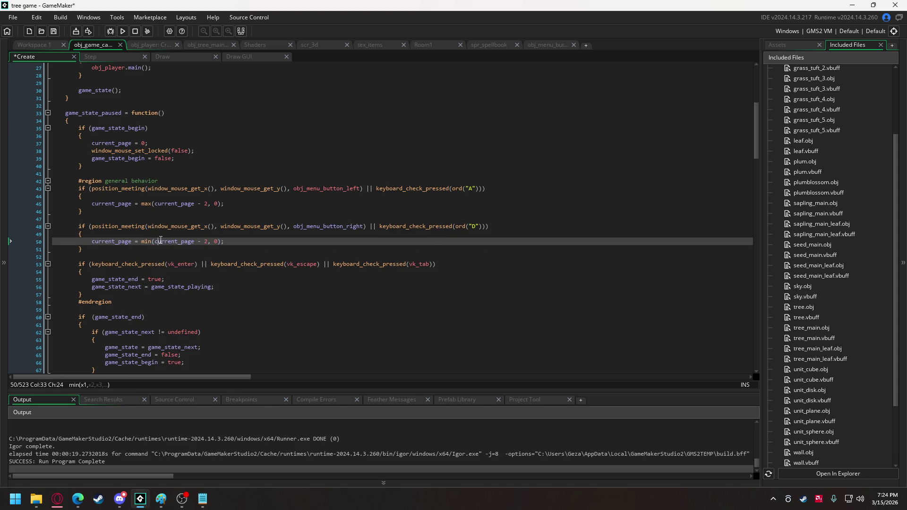
double_click(161, 241)
type("array")
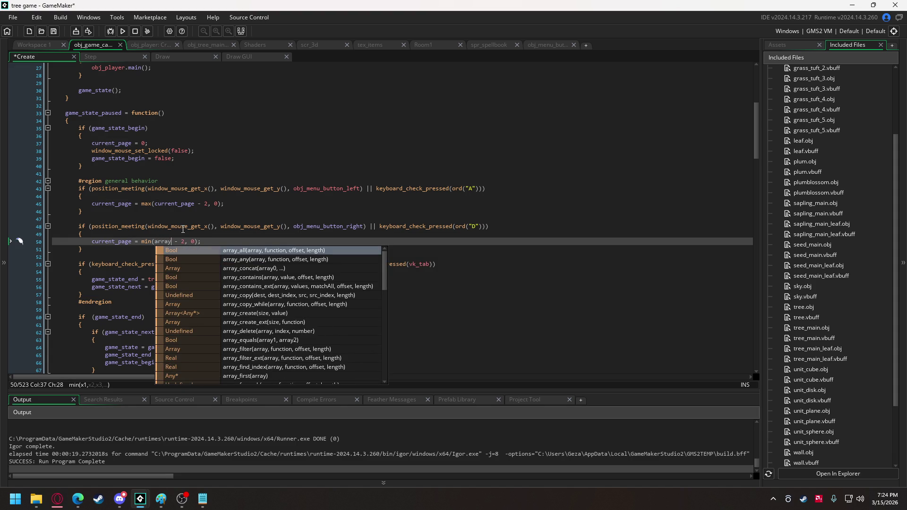
type("_length")
key("Return")
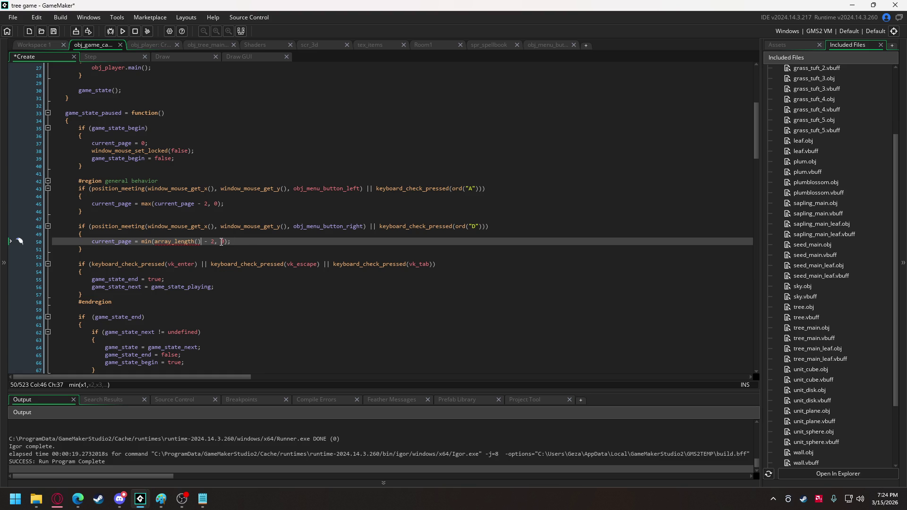
mouse_move(203, 242)
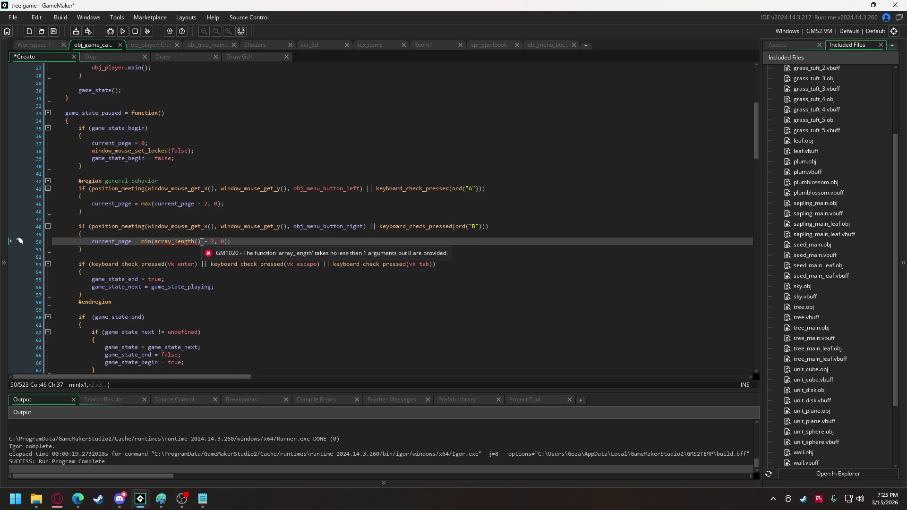
left_click_drag(202, 242, 156, 245)
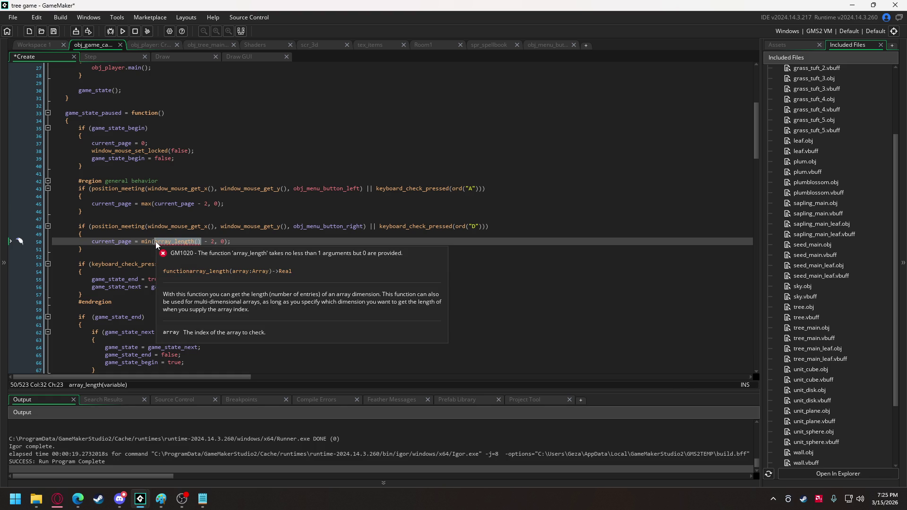
type("current_page")
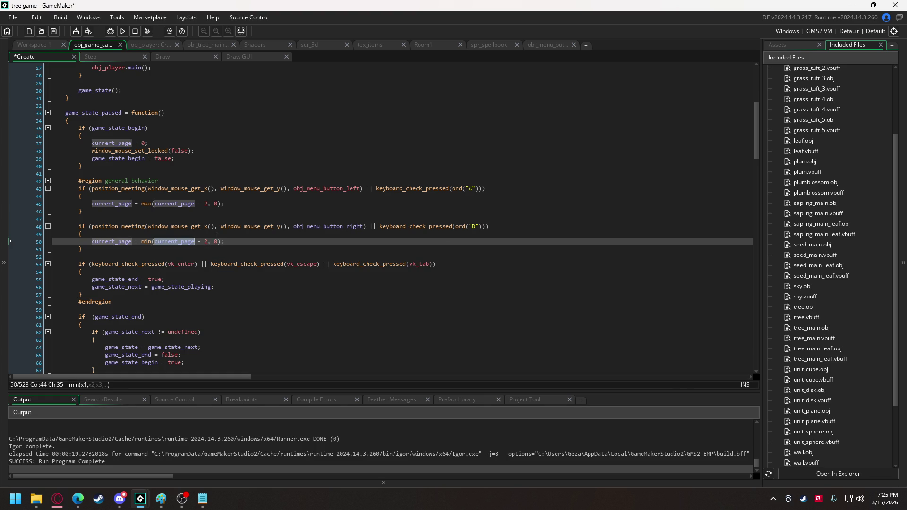
Step: Replace the 0 bound with array_length(menu_pages) - 2 and turn the minus into a plus
double_click(215, 242)
type("array_length()")
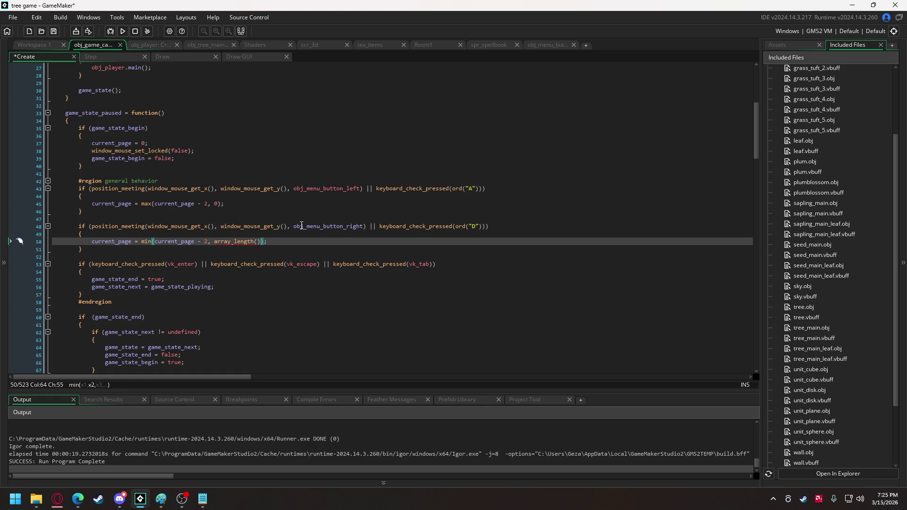
type(" - 2")
double_click(199, 242)
left_click(258, 242)
type("page")
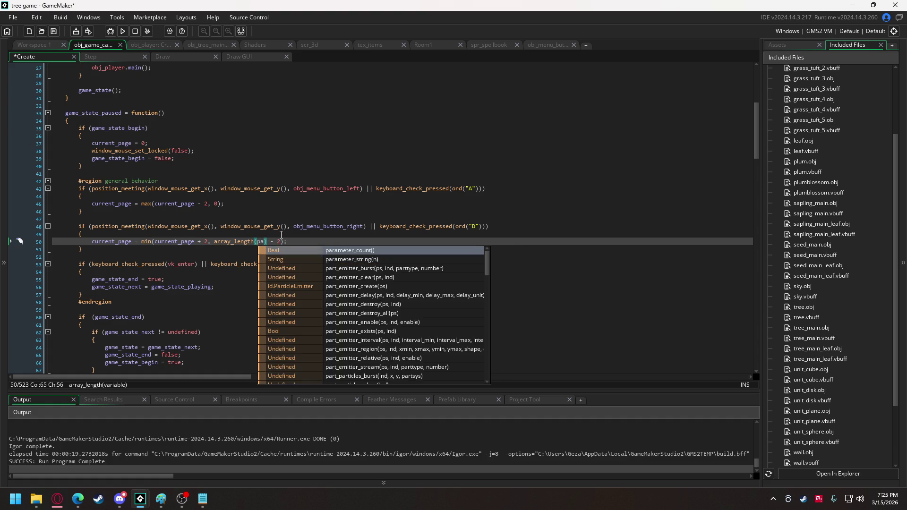
key("Down")
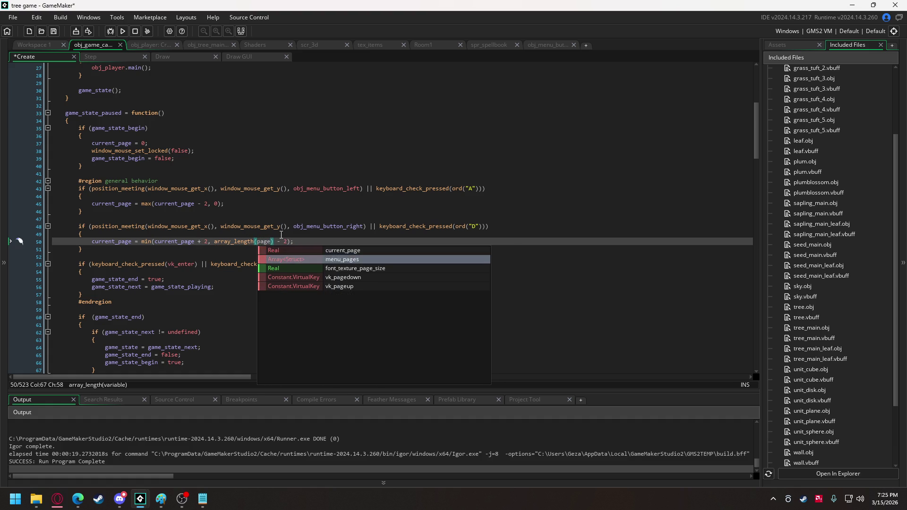
key("Return")
Step: Collapse the game_state_playing, game_state_intro, game_state_outro and item_check functions in the Create code
scroll(216, 231, "down", 8)
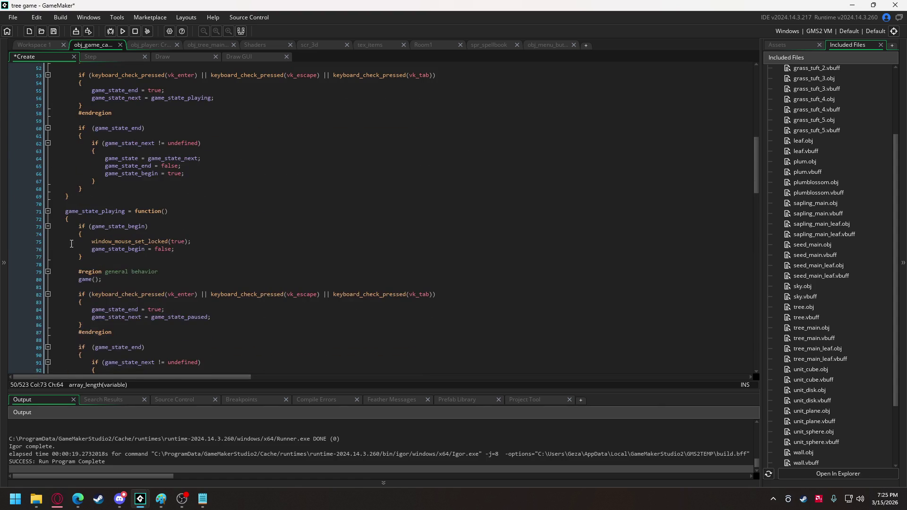
left_click(47, 204)
left_click(48, 233)
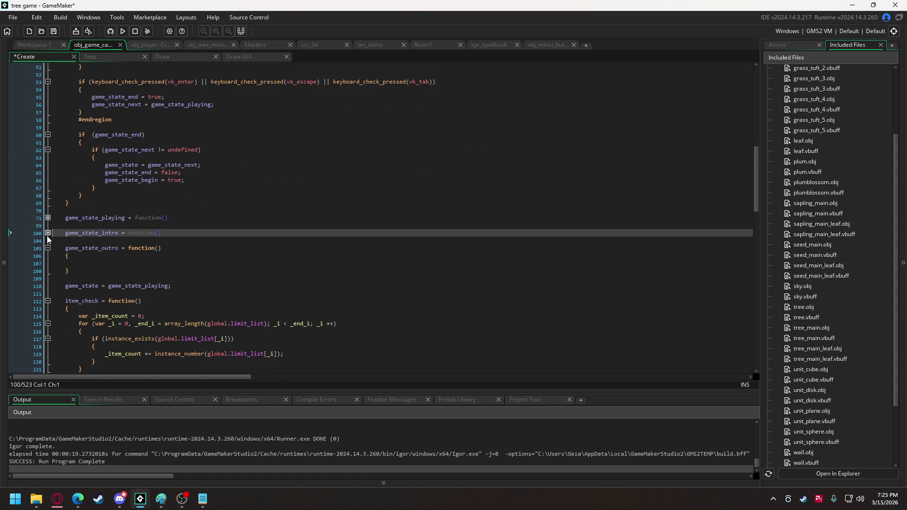
left_click(48, 248)
left_click(48, 278)
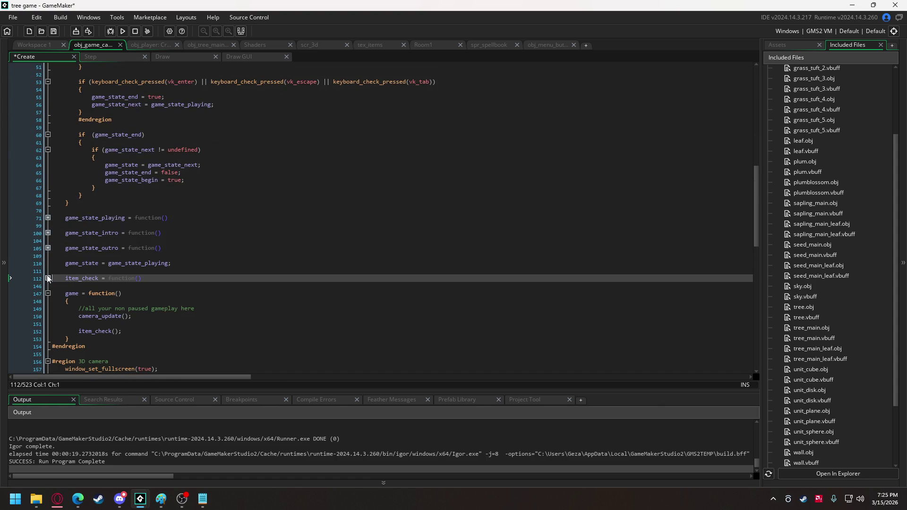
scroll(51, 263, "down", 9)
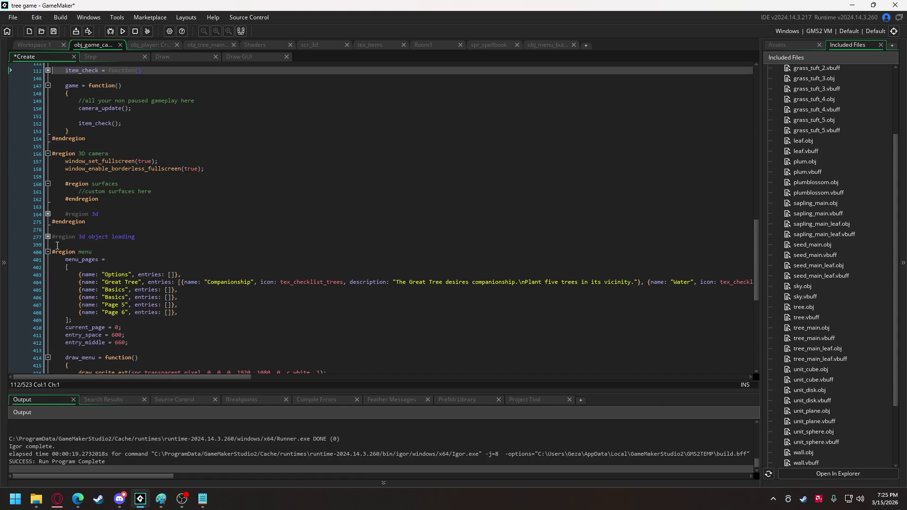
scroll(29, 259, "down", 1)
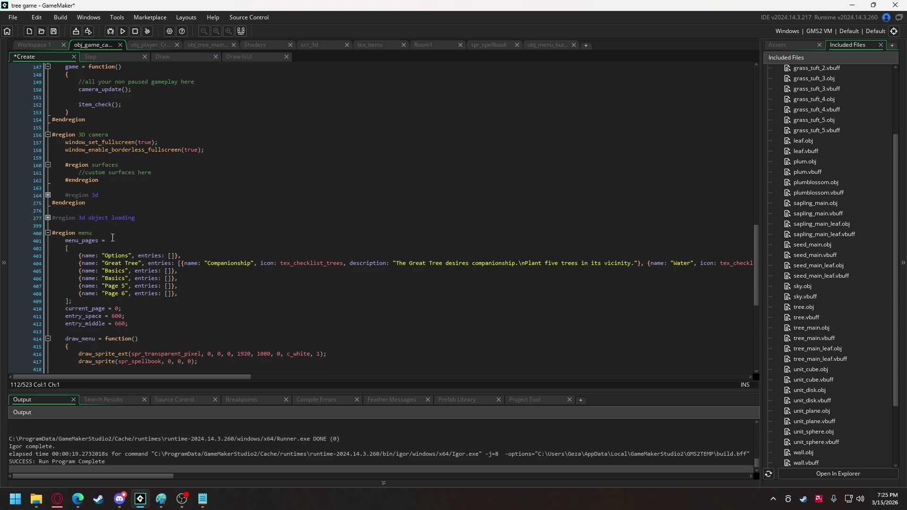
scroll(118, 222, "up", 20)
scroll(118, 222, "up", 8)
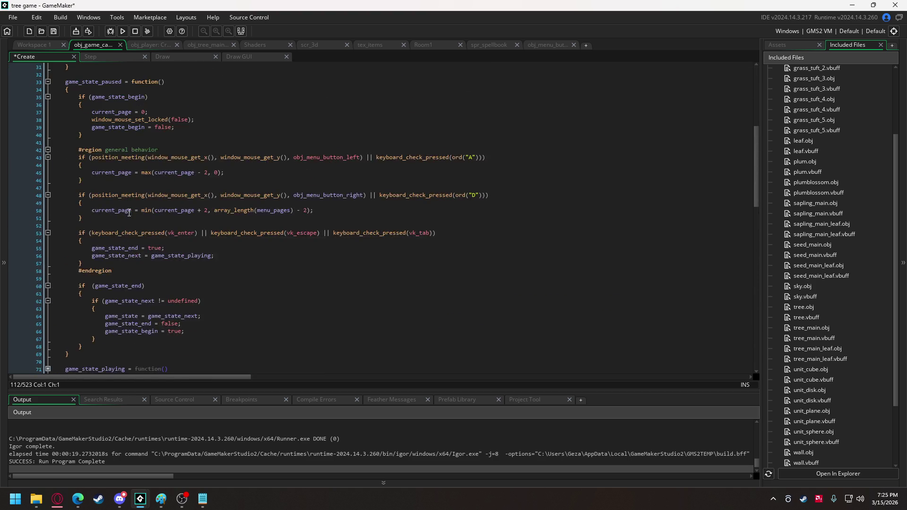
scroll(330, 264, "down", 2)
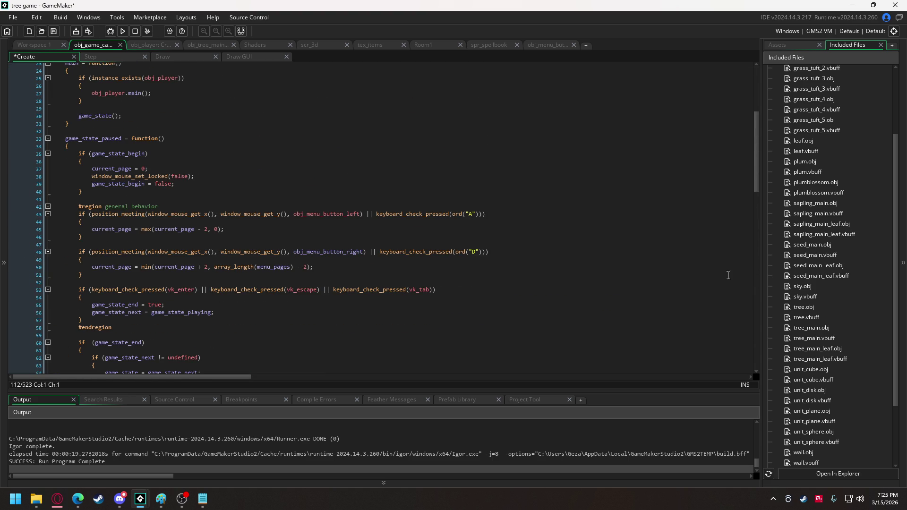
Step: Duplicate obj_menu_button_left and rename the copy obj_menu_button_right
left_click(798, 45)
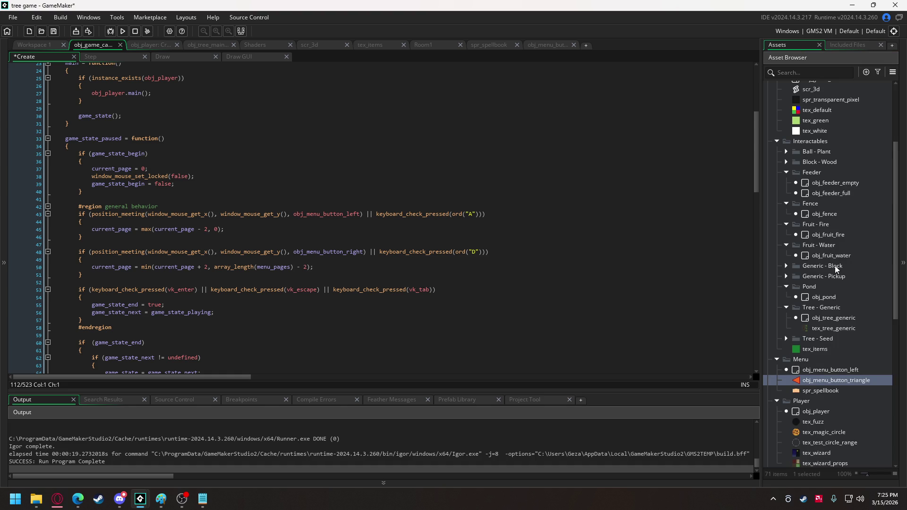
scroll(837, 270, "down", 2)
right_click(838, 331)
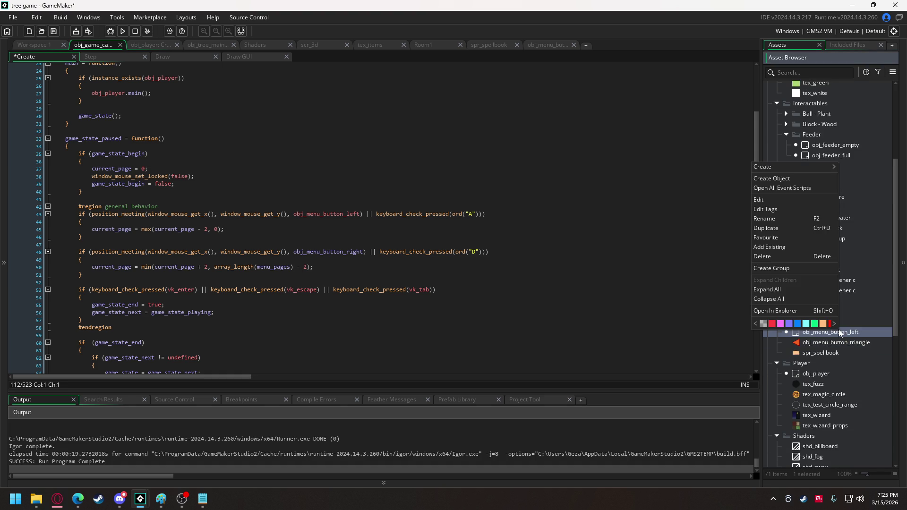
left_click(773, 228)
key("BackSpace")
key("BackSpace")
key("BackSpace")
key("BackSpace")
type("right")
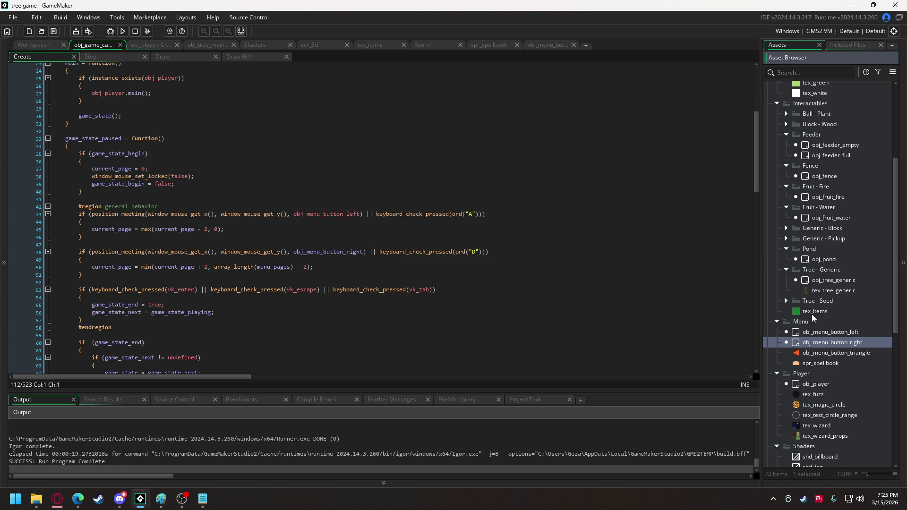
Step: Assign the red triangle sprite from Game > Menu to obj_menu_button_left
double_click(829, 331)
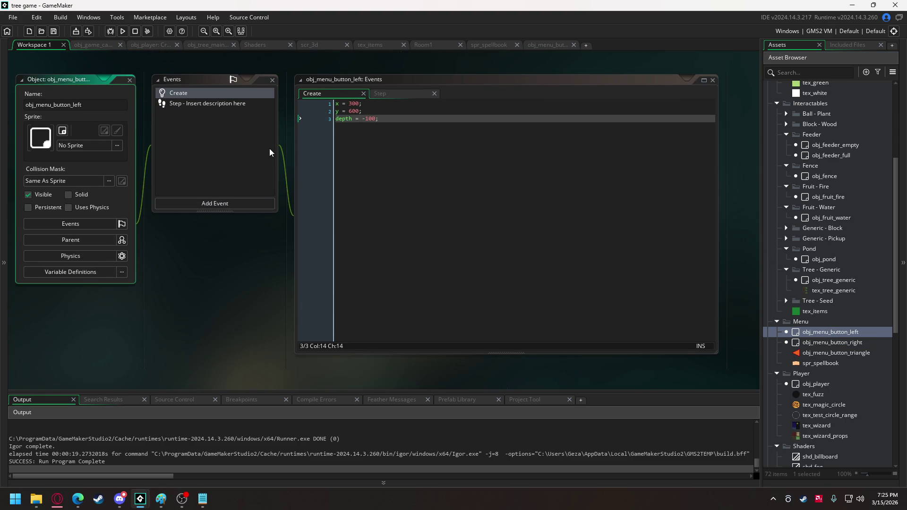
scroll(243, 200, "down", 5)
scroll(242, 225, "up", 6)
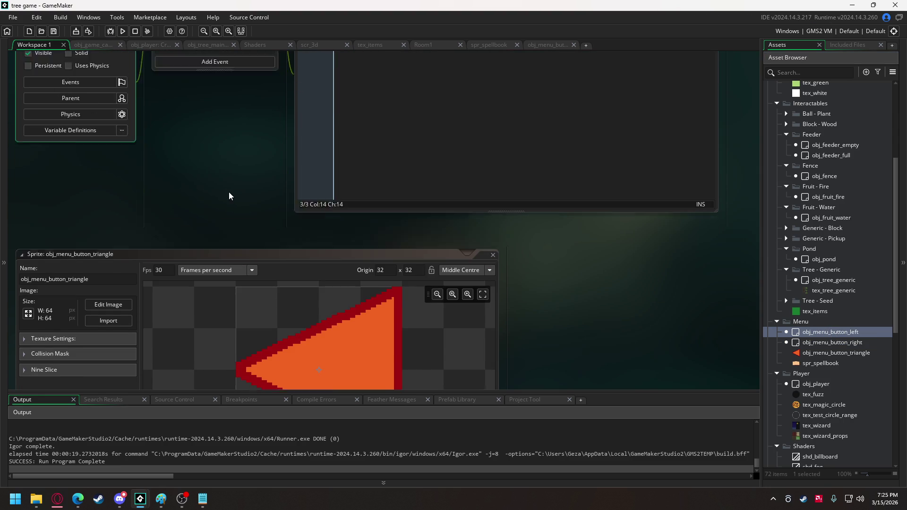
scroll(238, 279, "up", 1)
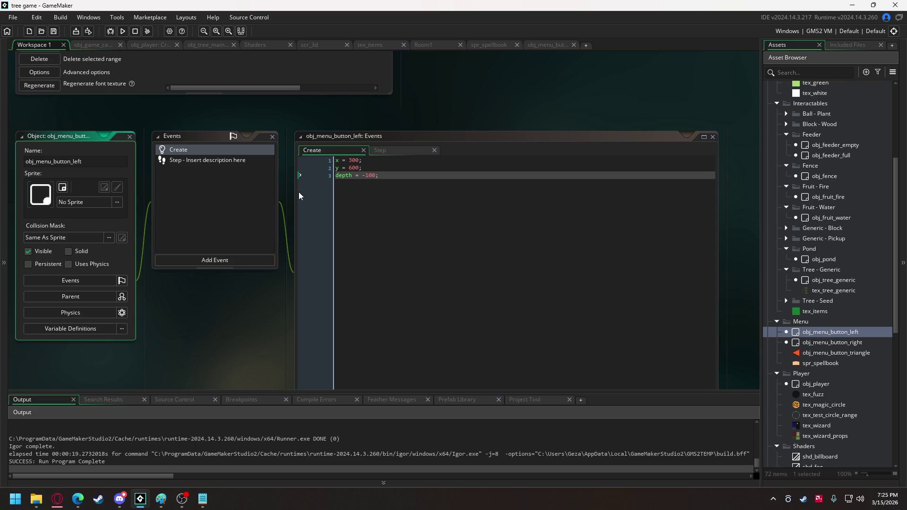
left_click(117, 202)
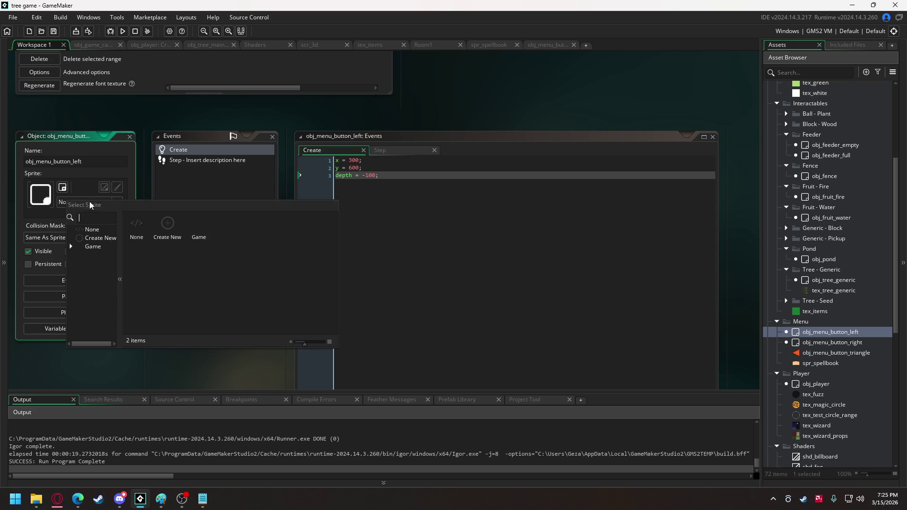
double_click(198, 225)
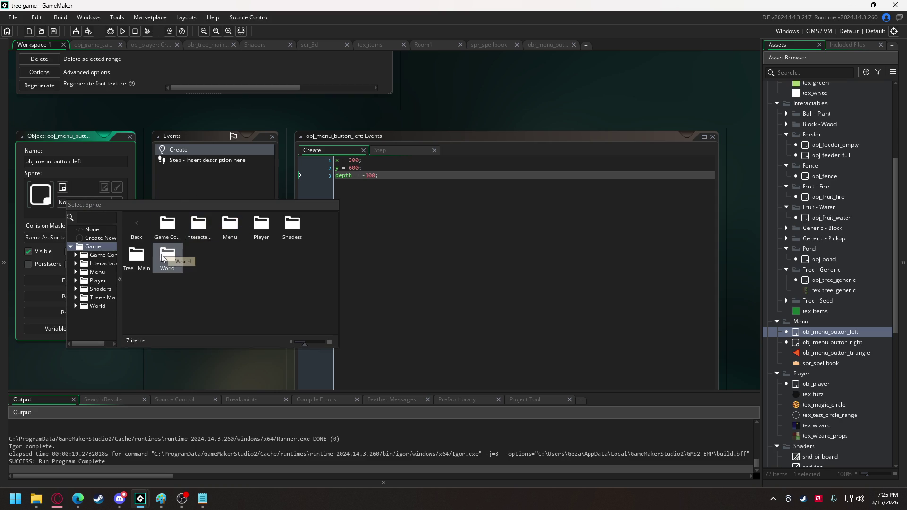
double_click(234, 218)
double_click(168, 225)
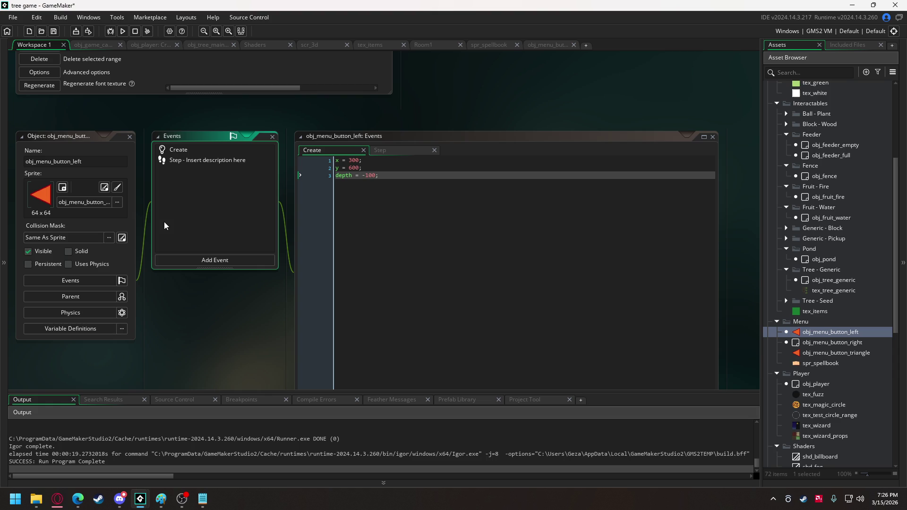
scroll(168, 293, "down", 1)
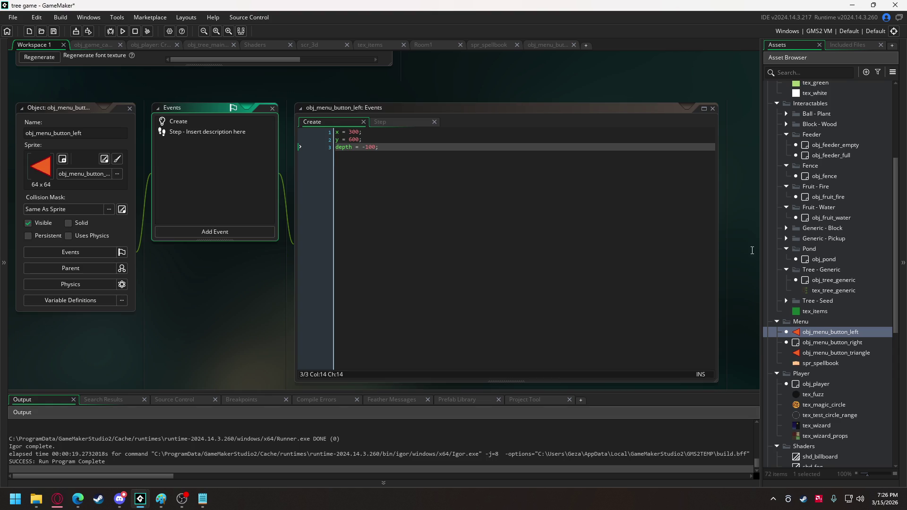
double_click(831, 342)
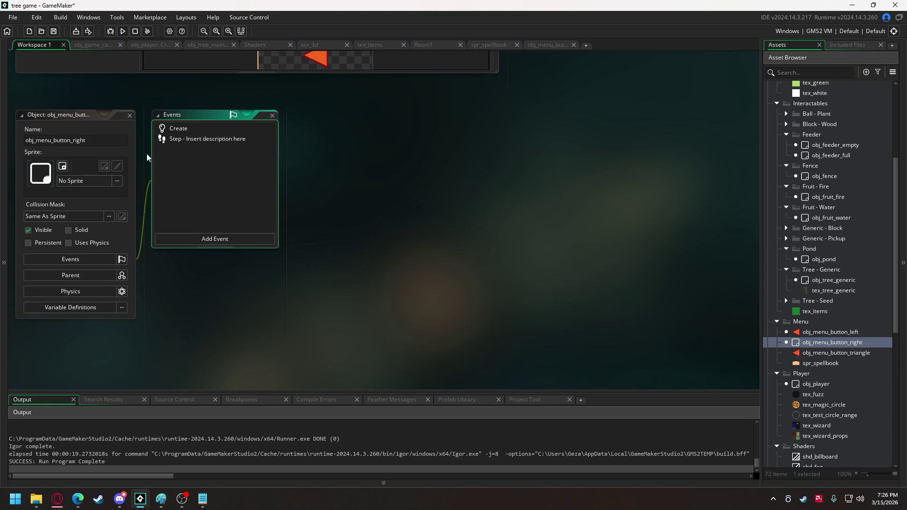
Step: Add image_xscale = -1 after the depth line in obj_menu_button_right's Create event
left_click(171, 128)
left_click(407, 161)
key("Return")
type("sprite")
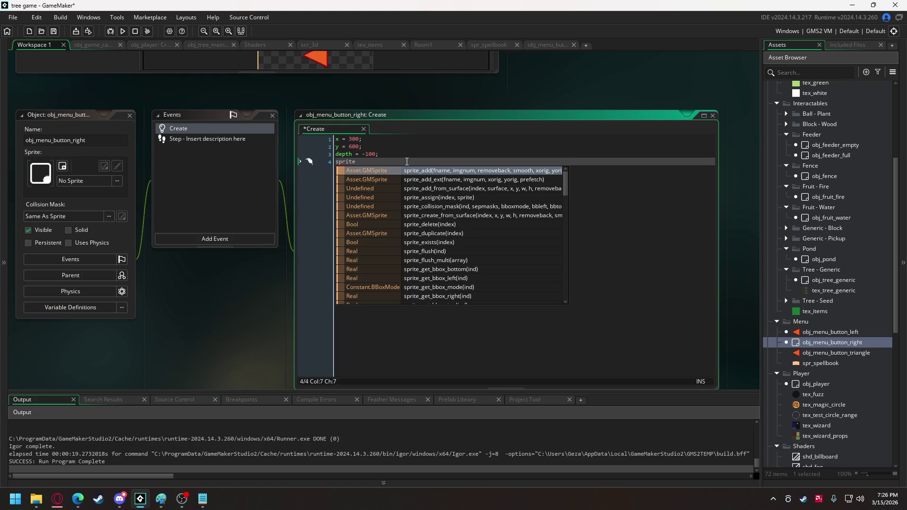
type("_x")
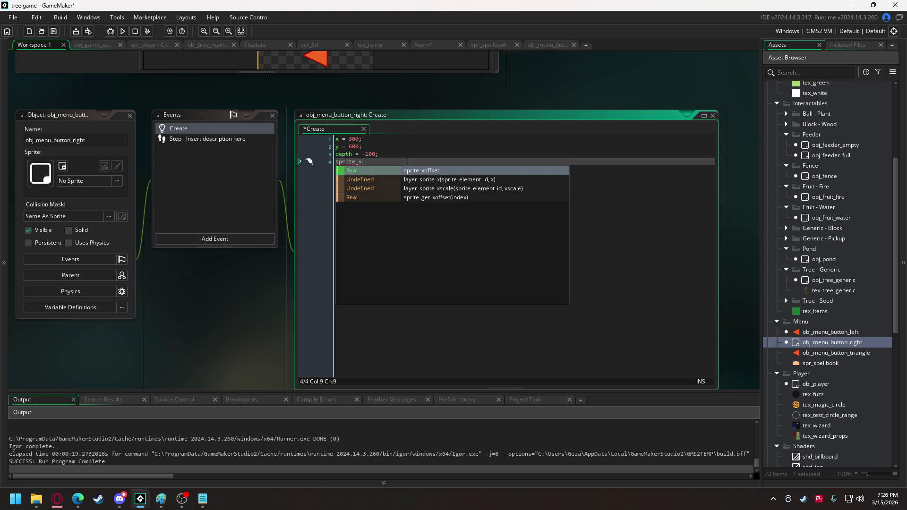
key("BackSpace")
key("BackSpace")
key("BackSpace")
type("image_x")
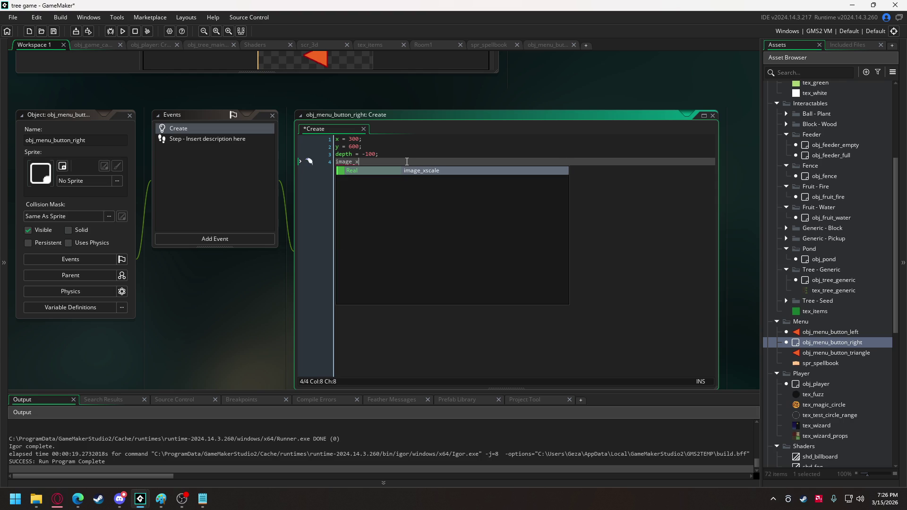
key("Return")
type("= -1;")
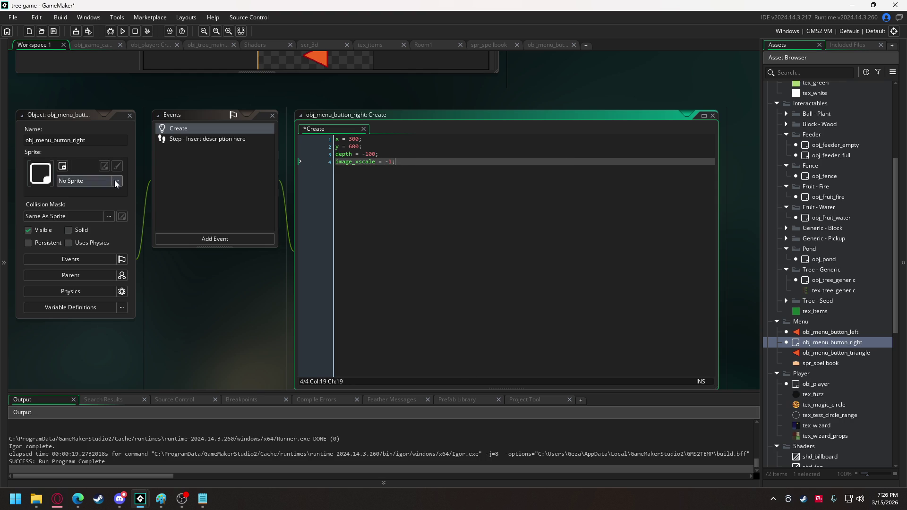
Step: Give obj_menu_button_right the red triangle sprite from the Menu folder
left_click(114, 180)
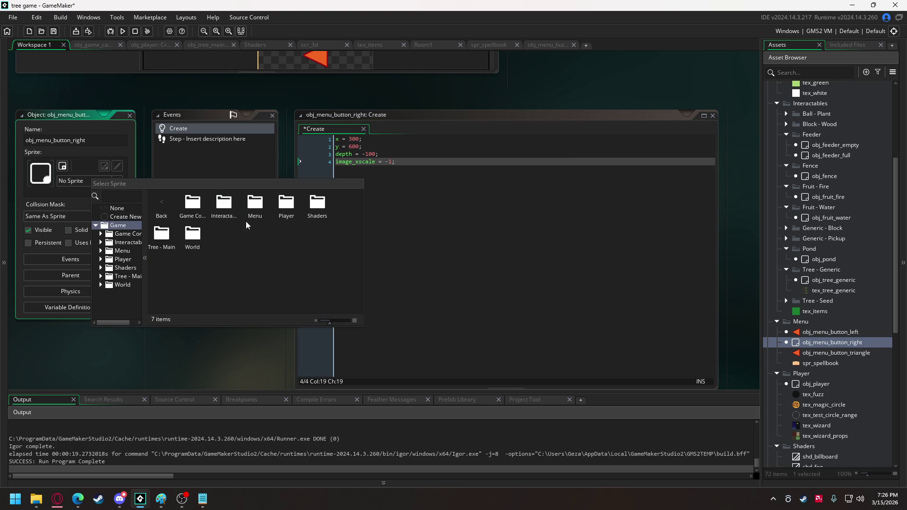
double_click(189, 236)
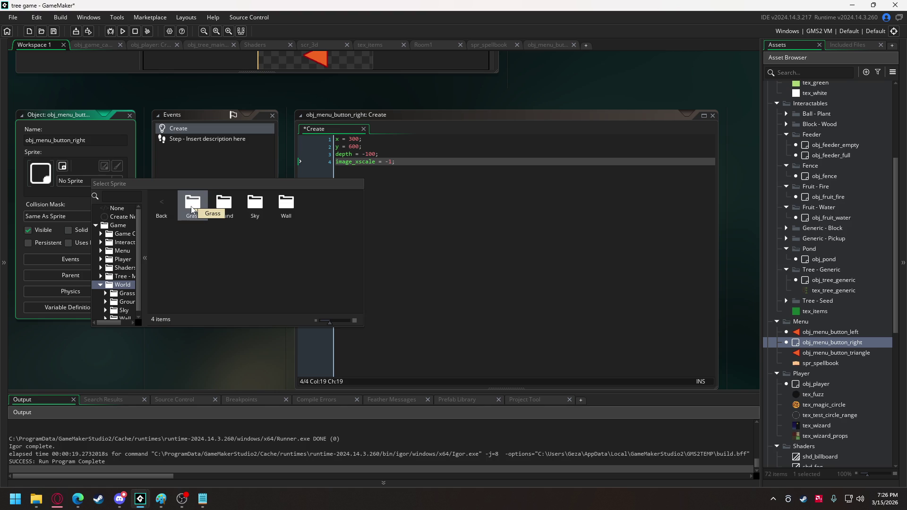
left_click(156, 204)
double_click(256, 205)
double_click(194, 204)
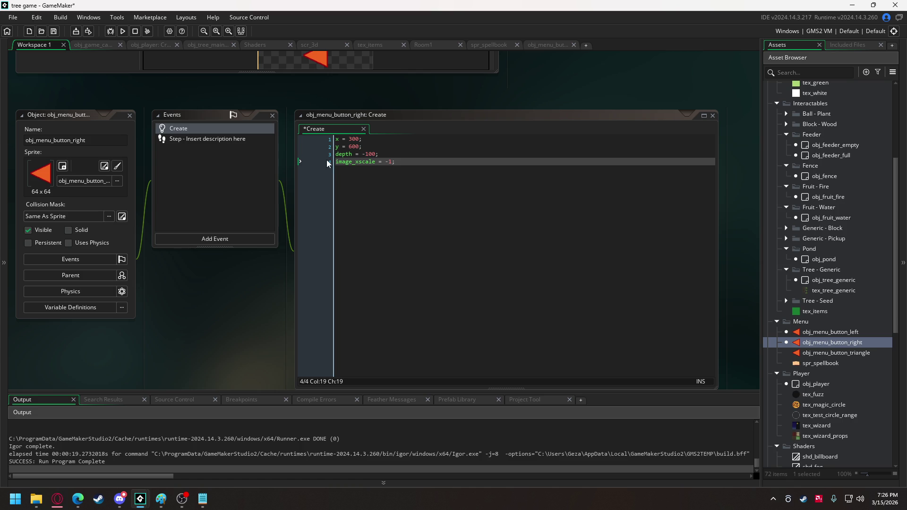
left_click(489, 45)
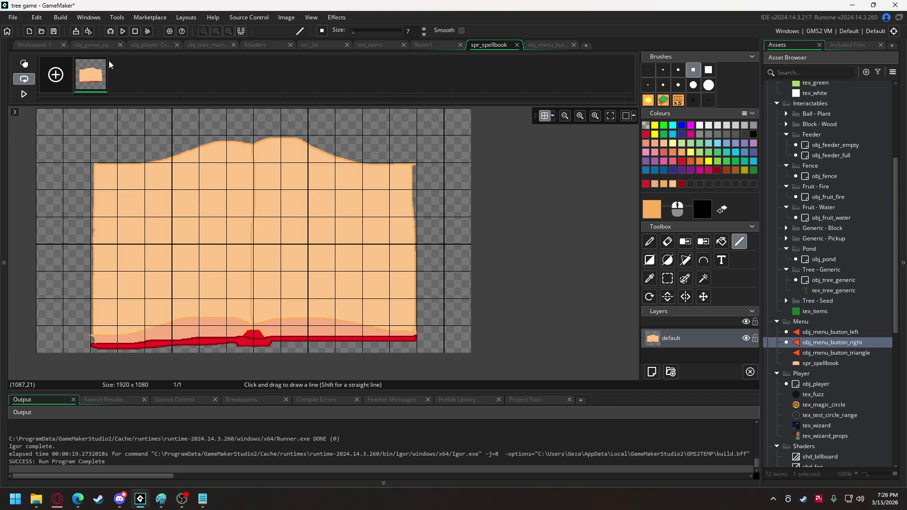
Step: Change the x value in obj_menu_button_right's Create event to 1620
left_click(105, 45)
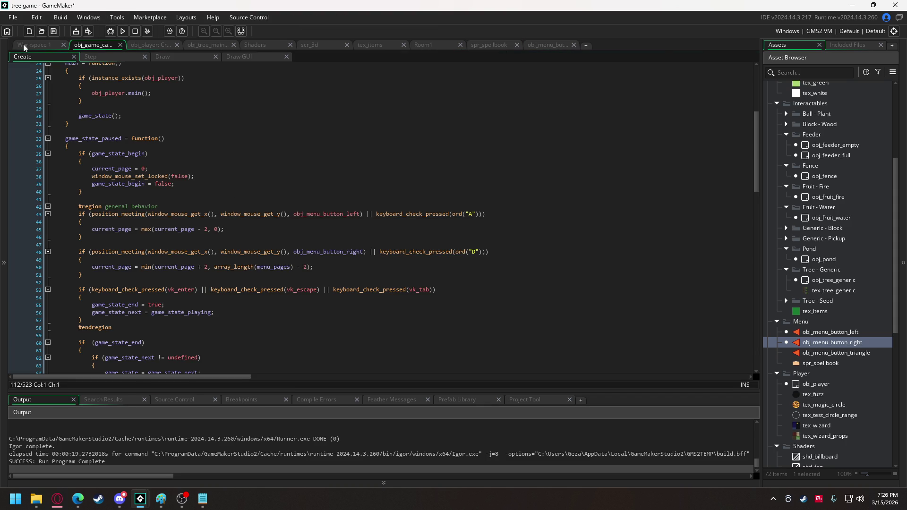
left_click(25, 46)
left_click(355, 140)
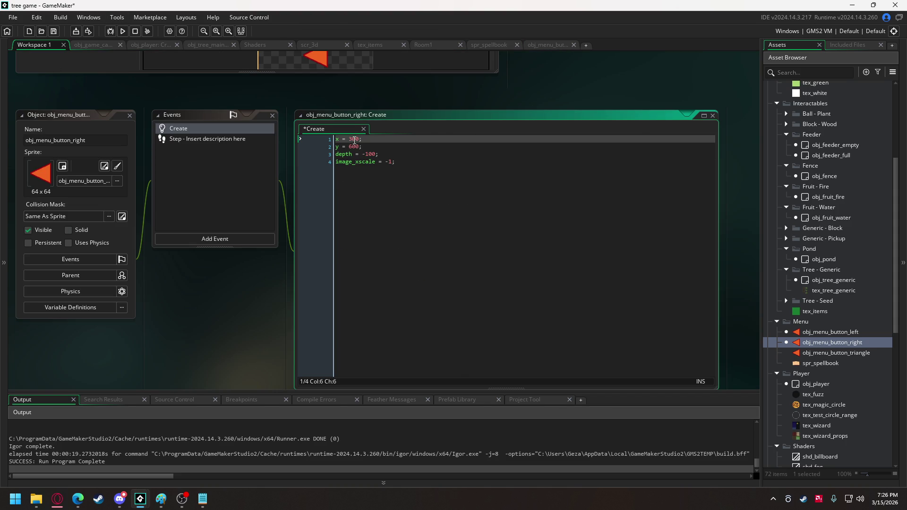
left_click_drag(350, 141, 356, 143)
type("162")
left_click(434, 169)
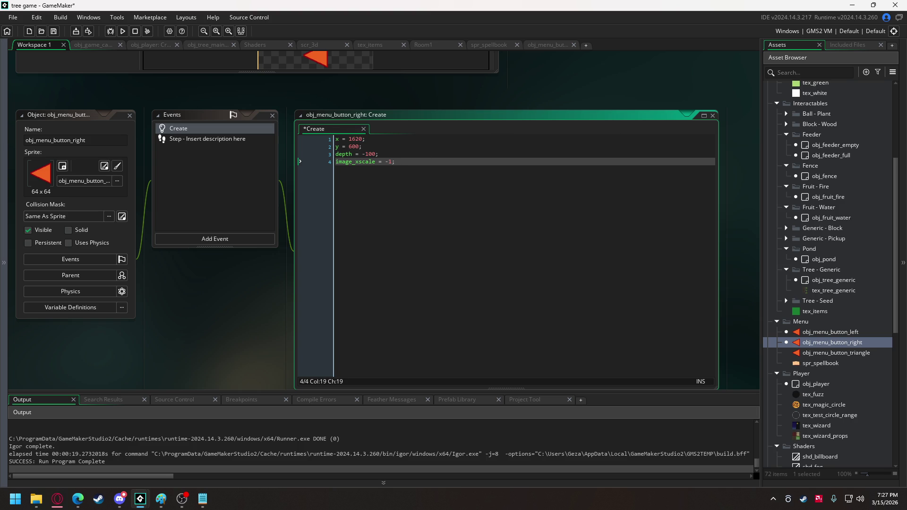
key("alt+Tab")
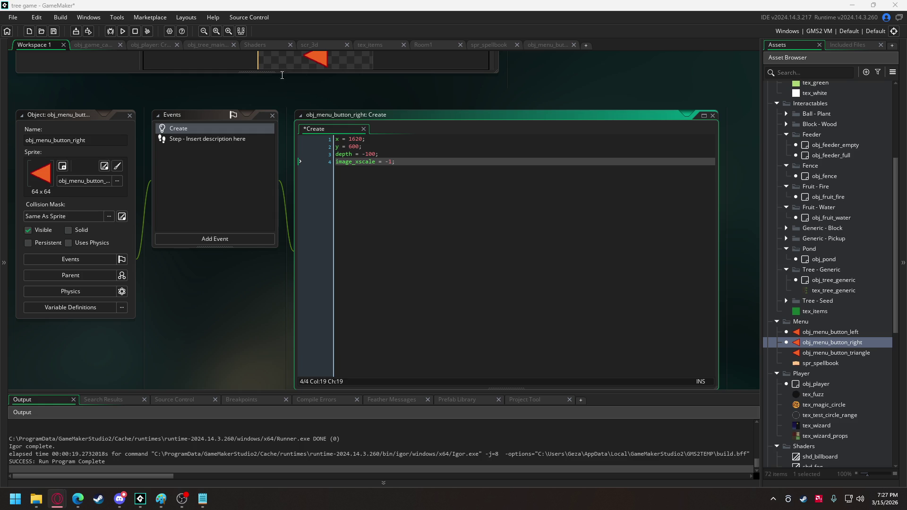
left_click(96, 44)
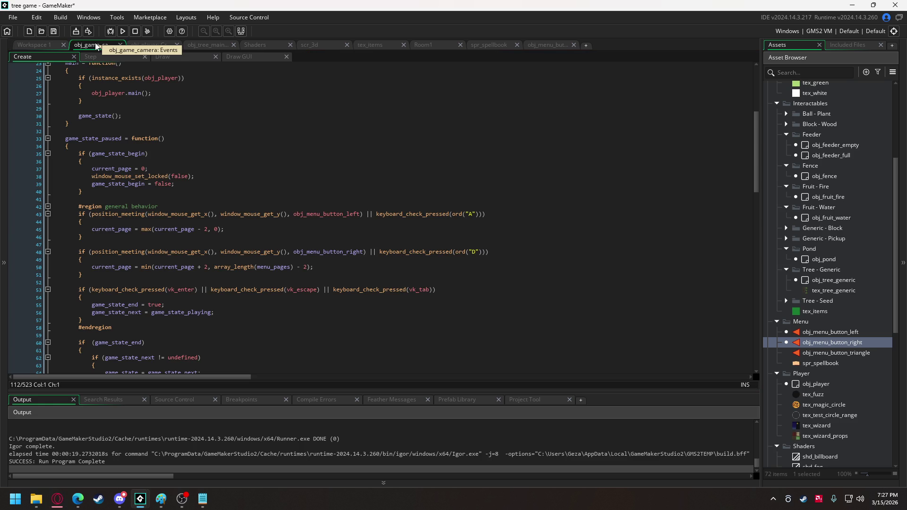
Step: Scroll obj_game_camera's Create code down to draw_menu's draw_sprite(spr_spellbook…) line
left_click(330, 256)
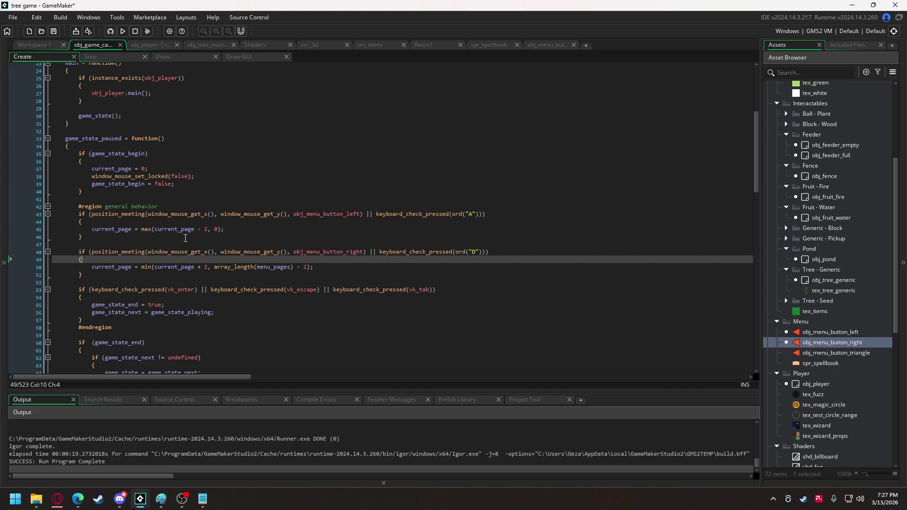
double_click(306, 213)
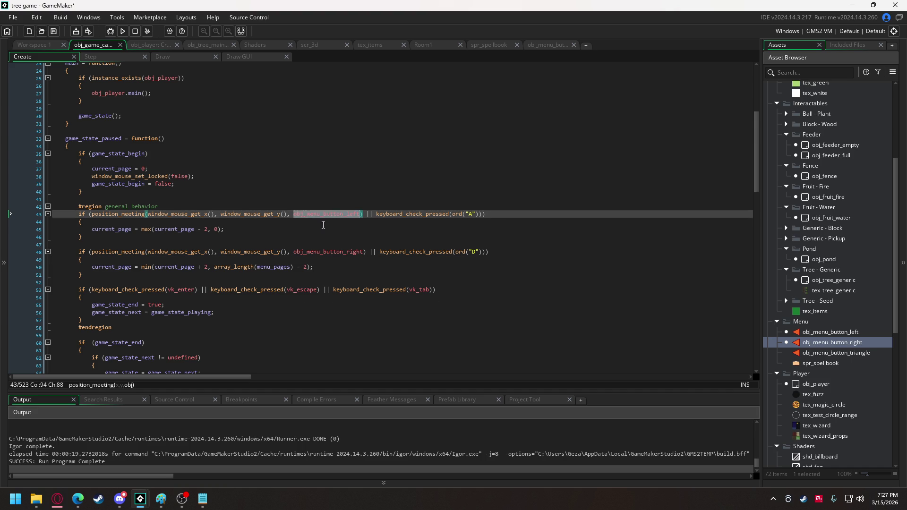
scroll(324, 222, "down", 10)
scroll(227, 243, "down", 9)
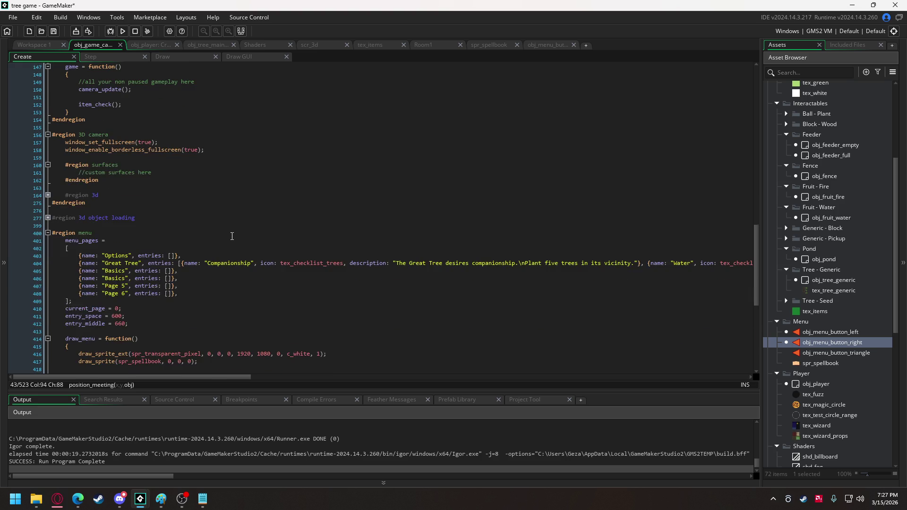
scroll(206, 243, "down", 1)
left_click(206, 249)
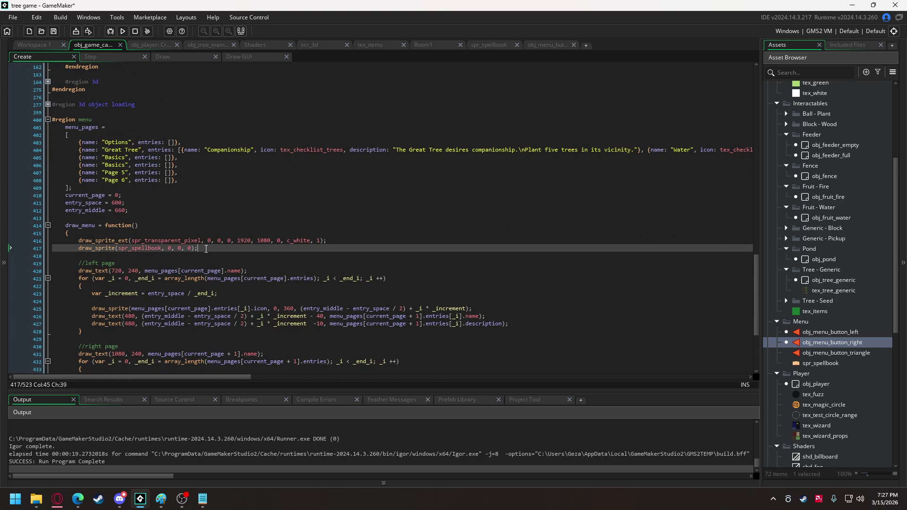
Step: After the spellbook draw, add a draw_sprite line for obj_menu_button_left.sprite_index
key("Return")
type("draw")
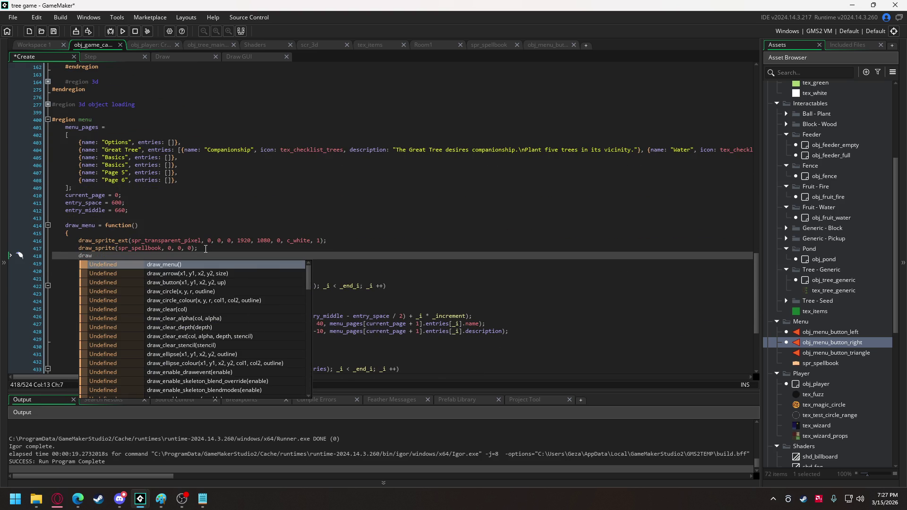
type("_")
type("sp")
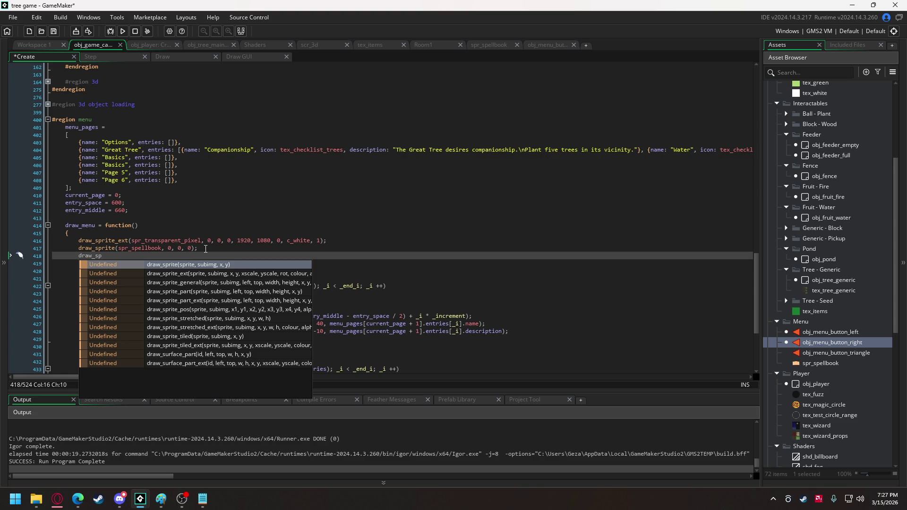
key("Return")
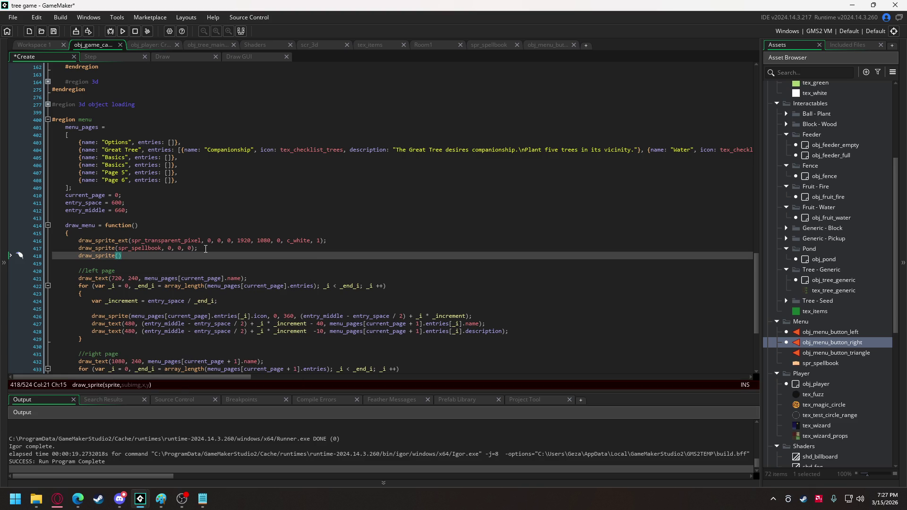
type("obj_menu_button_left.")
type("i")
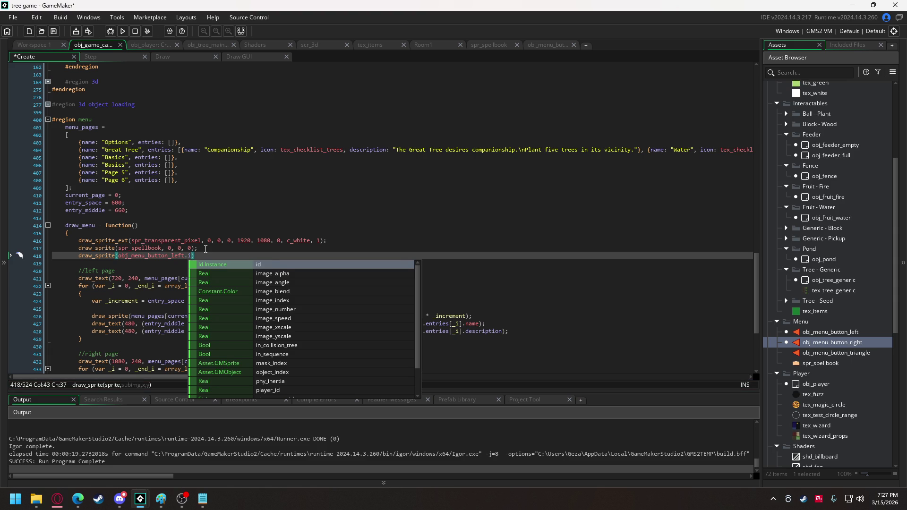
type("m")
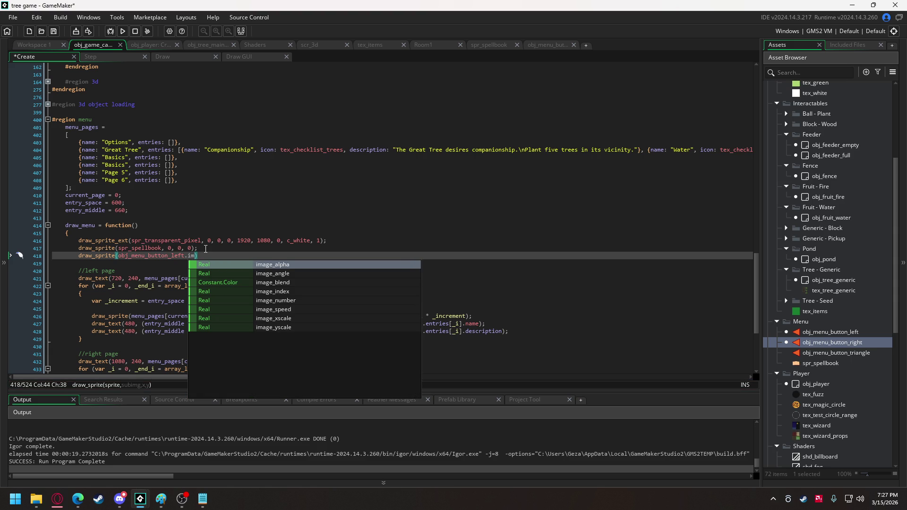
key("Down")
key("Down")
key("Down")
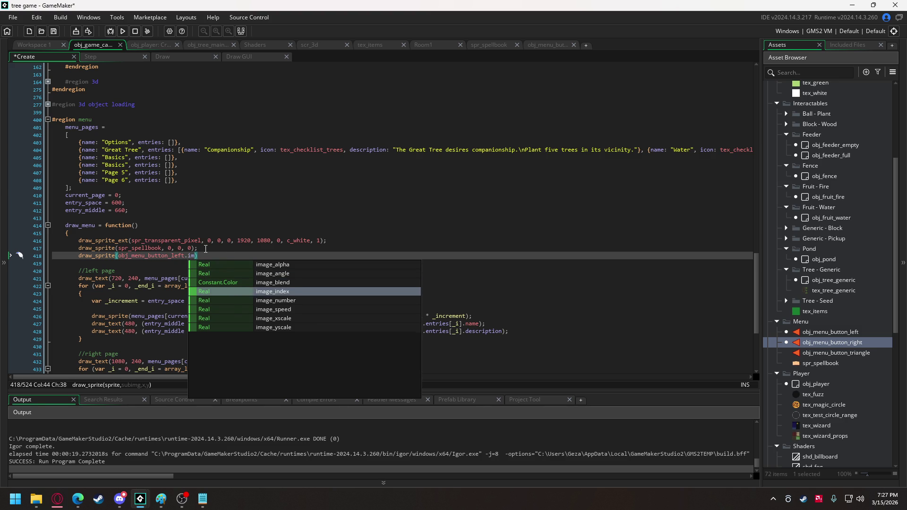
key("Return")
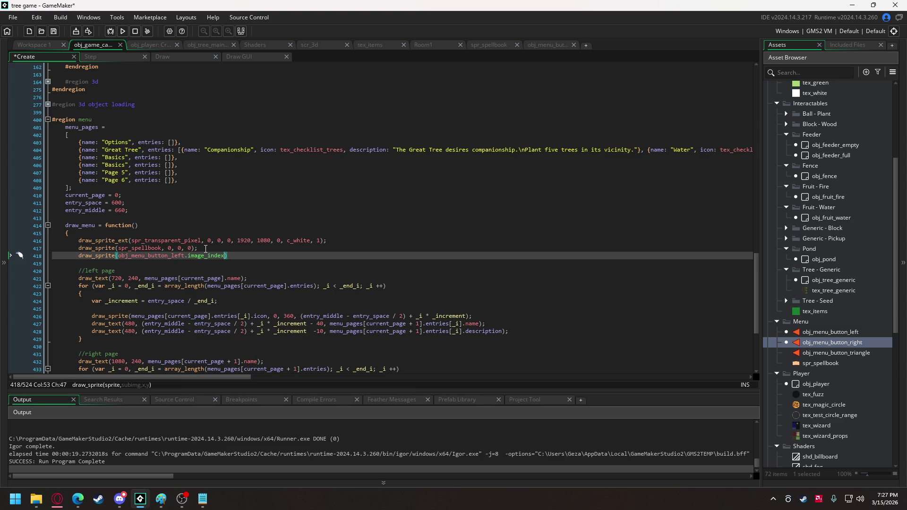
mouse_move(204, 257)
left_click(187, 255)
type("sprite")
left_click(229, 256)
Step: Turn it into draw_sprite_ext at the left button's x, y, image_xscale, 1, 0, c_white, 1
left_click(119, 256)
key("BackSpace")
type("_e")
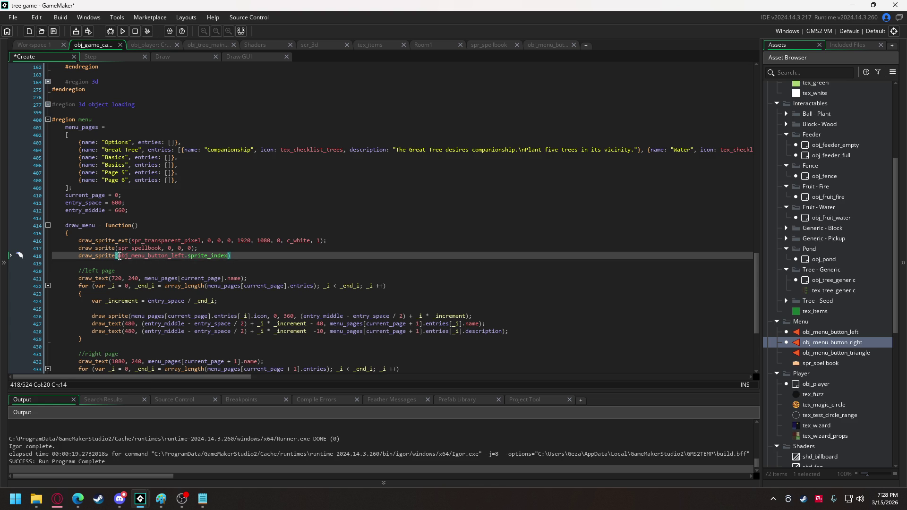
type("xt")
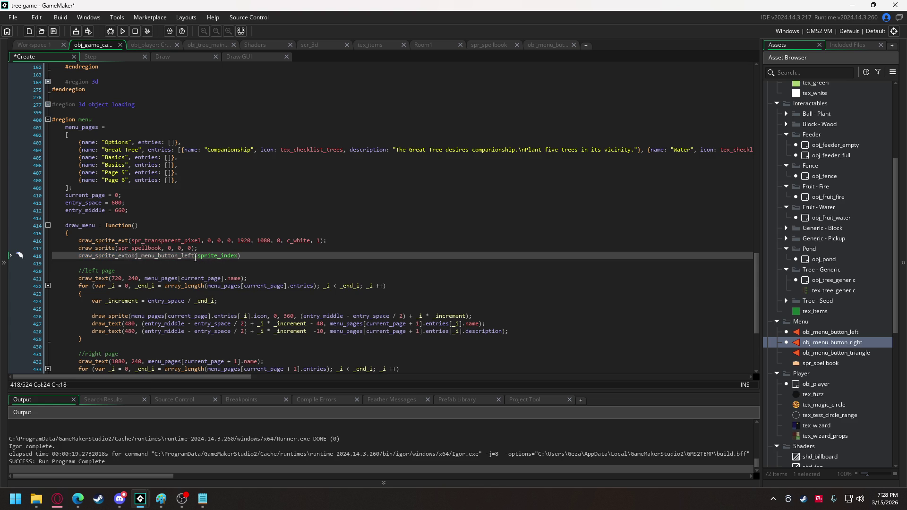
left_click(247, 257)
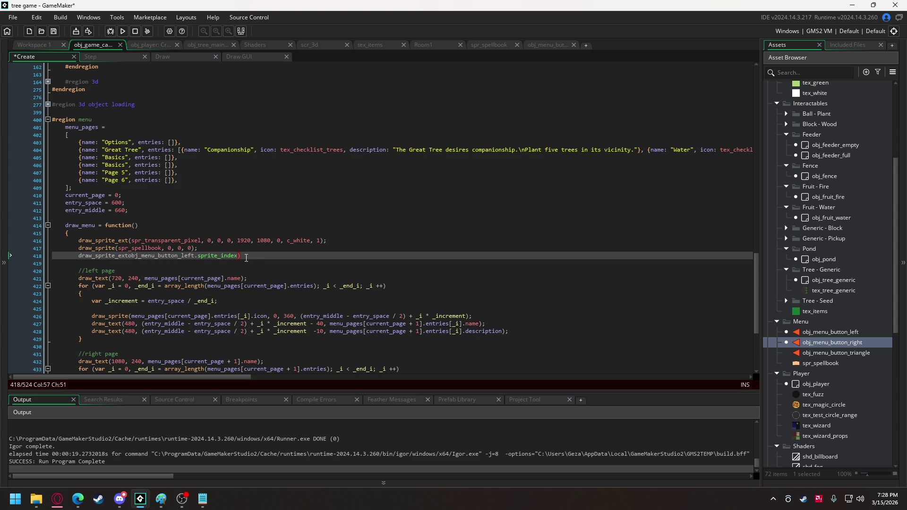
type(", 0, obj_menu_button_left")
type(".x, obj_menu_button_left")
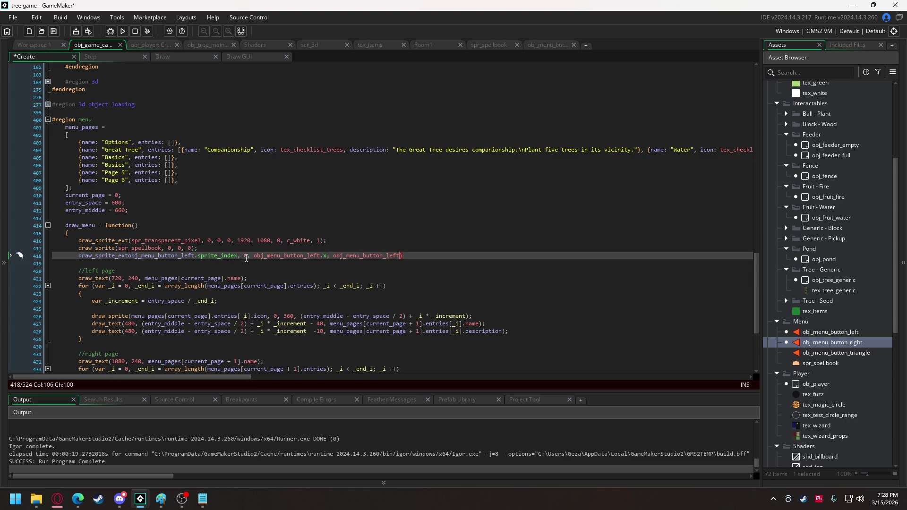
type(".y, ")
type("obj_menu_button_left")
type(".")
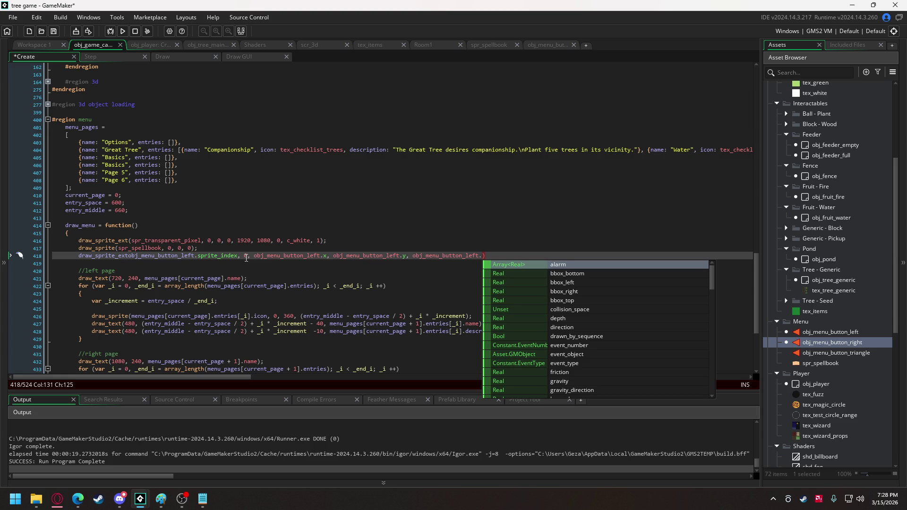
type("image")
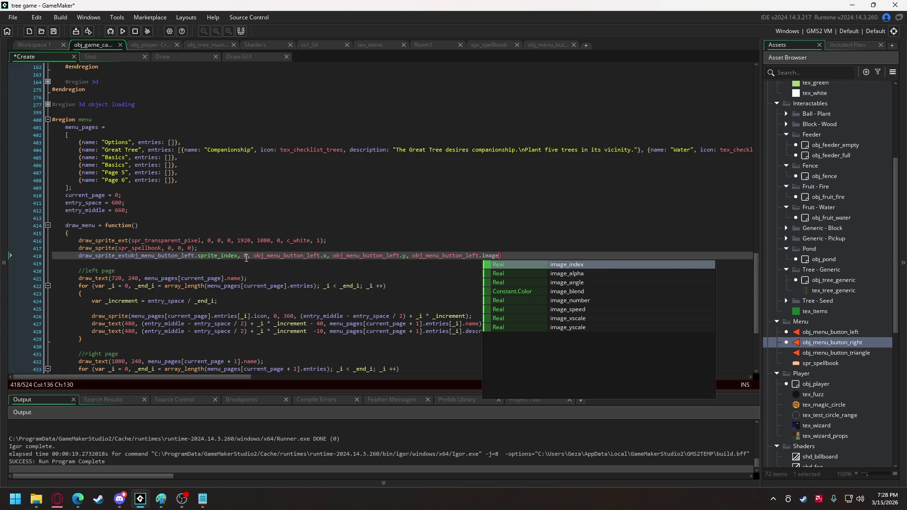
type("_x")
key("Return")
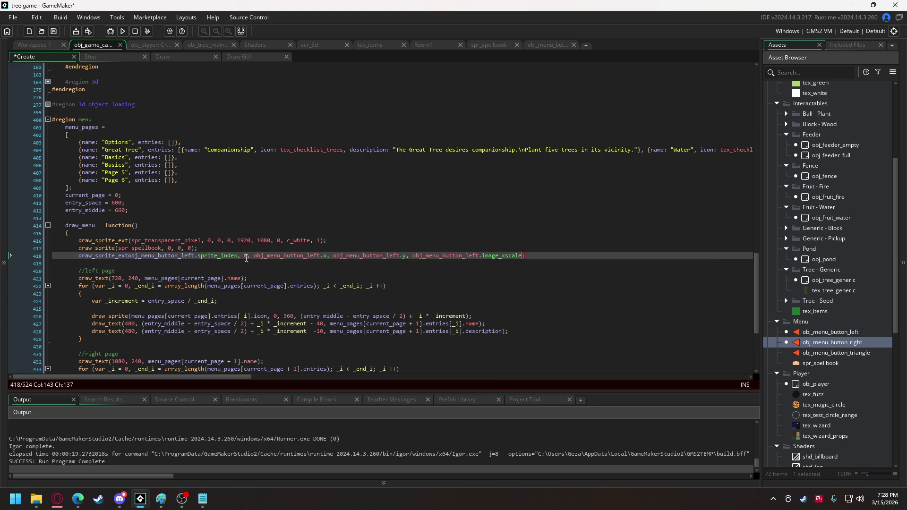
type(", 1,")
left_click(128, 255)
type("(")
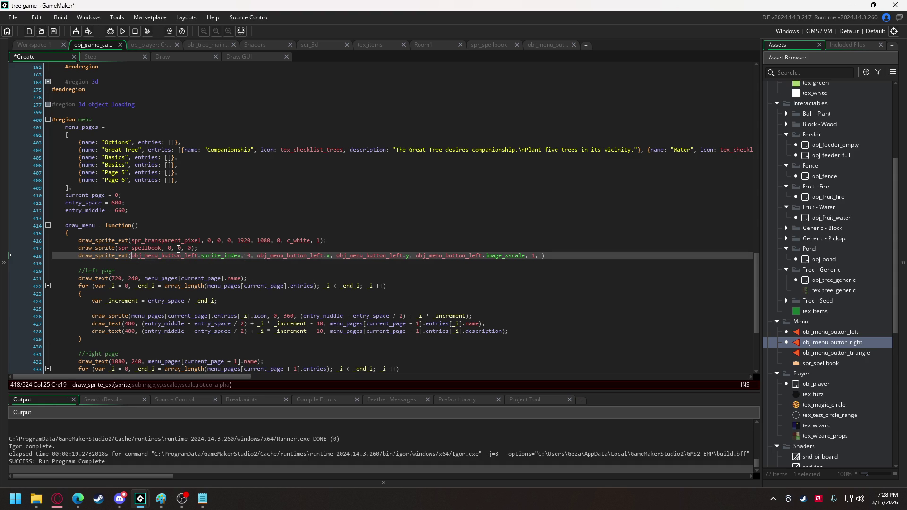
left_click(542, 256)
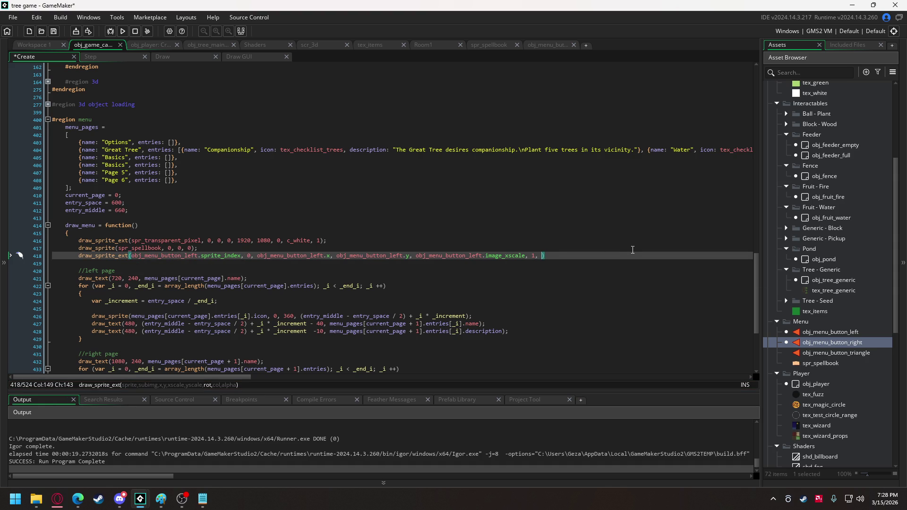
type("0, c_white")
type(", 1")
key("BackSpace")
type(");")
Step: Duplicate the line for obj_menu_button_right, replacing every left reference, and run the game
left_click_drag(592, 255, 80, 258)
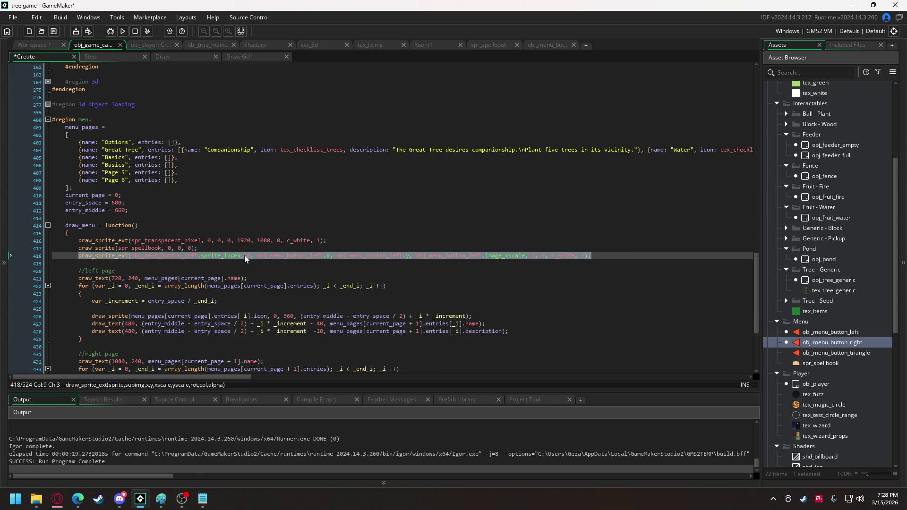
left_click(603, 256)
key("Return")
type("draw_sprite_ext(obj_menu_button_left.sprite_index, 0, obj_menu_button_left.x, obj_menu_button_left.y, obj_menu_button_left.image_xscale, 1, 0, c_white, 1);")
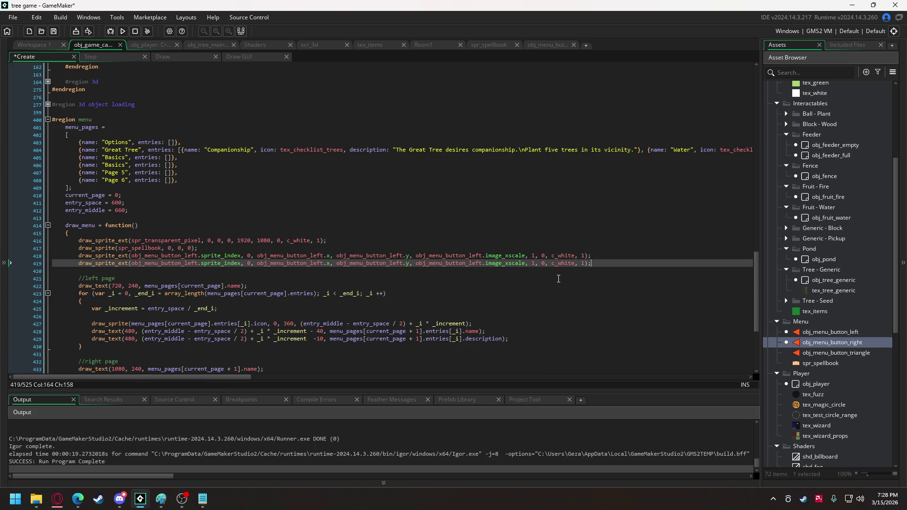
double_click(192, 263)
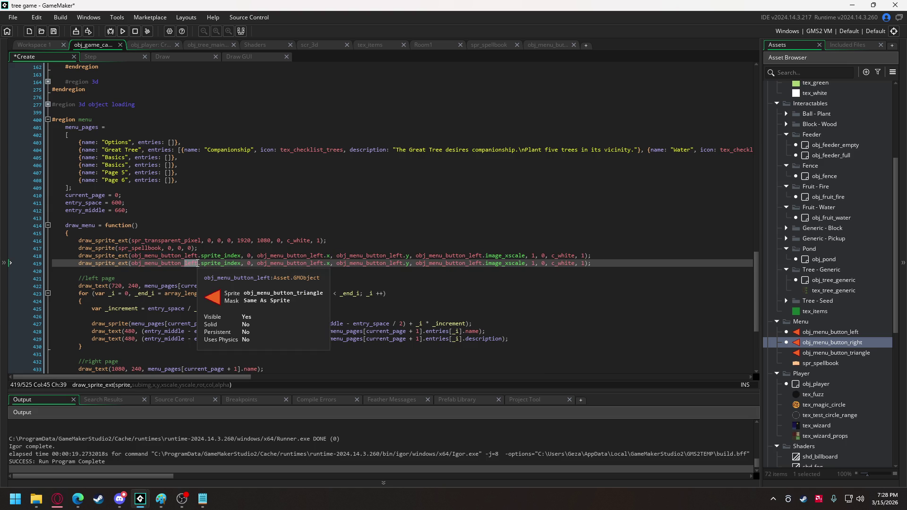
type("right")
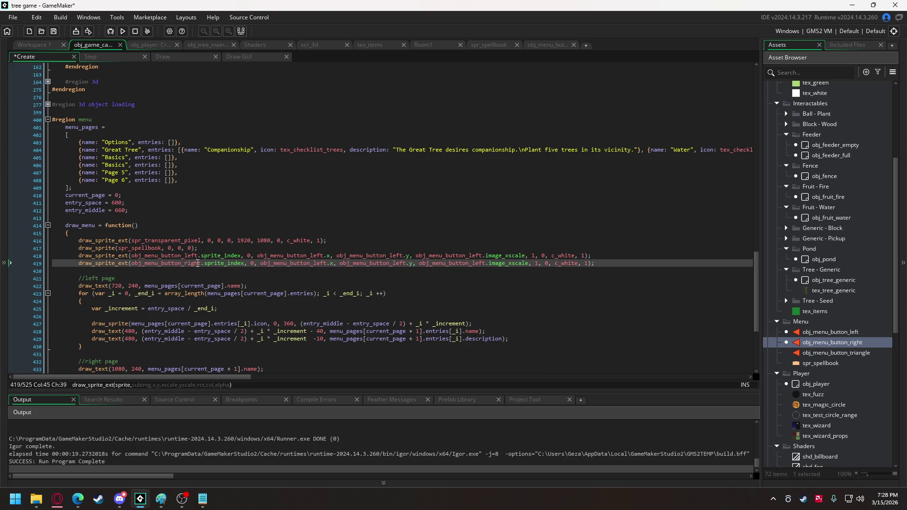
double_click(198, 264)
key("ctrl+c")
double_click(291, 263)
key("ctrl+v")
double_click(374, 263)
key("ctrl+v")
double_click(477, 264)
key("ctrl+v")
left_click(123, 31)
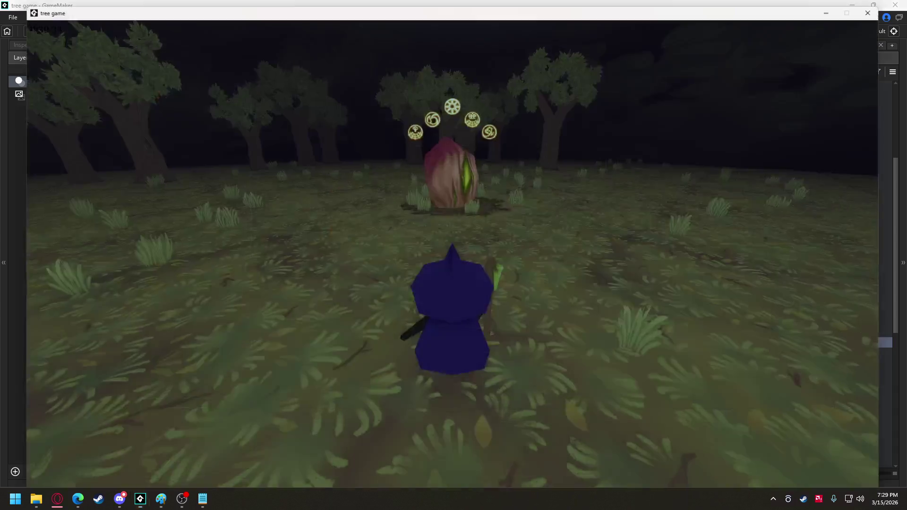
Step: Open the pause spellbook, flip between Basics, Options/Great Tree and Page 5–6, then quit the game
key("Escape")
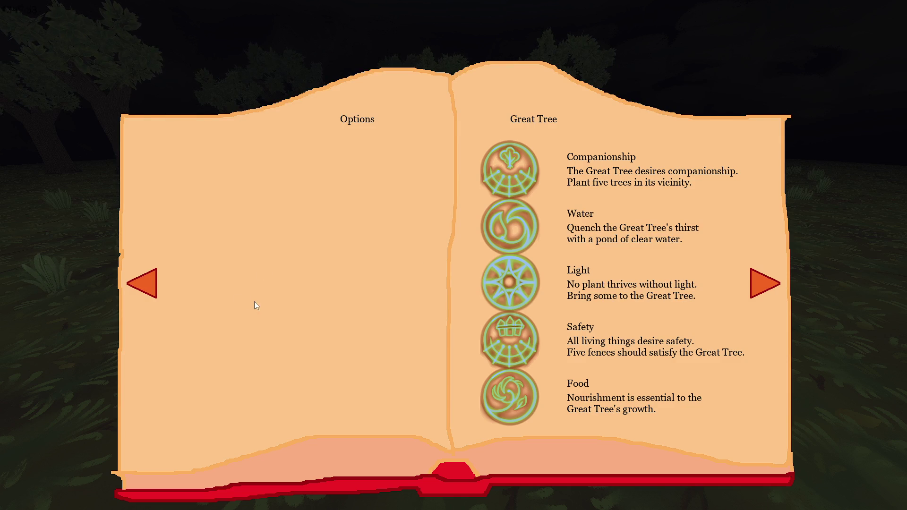
left_click(762, 284)
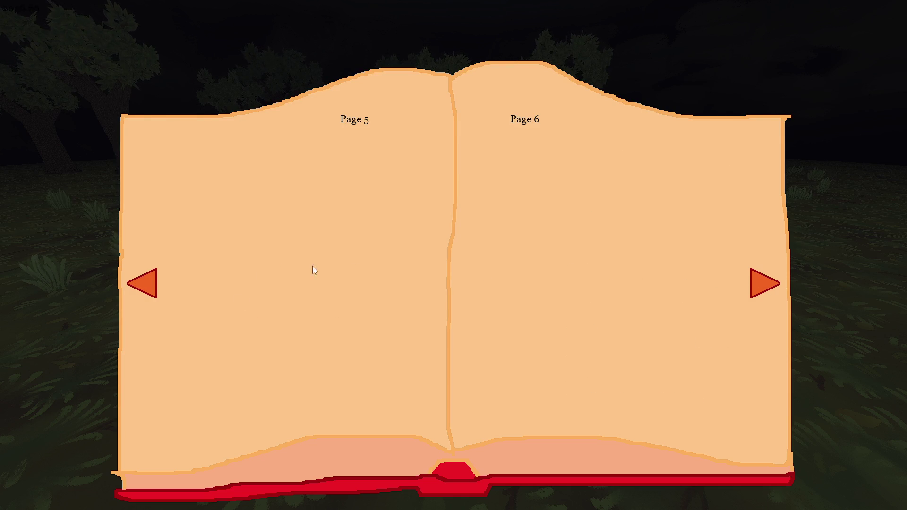
left_click(140, 283)
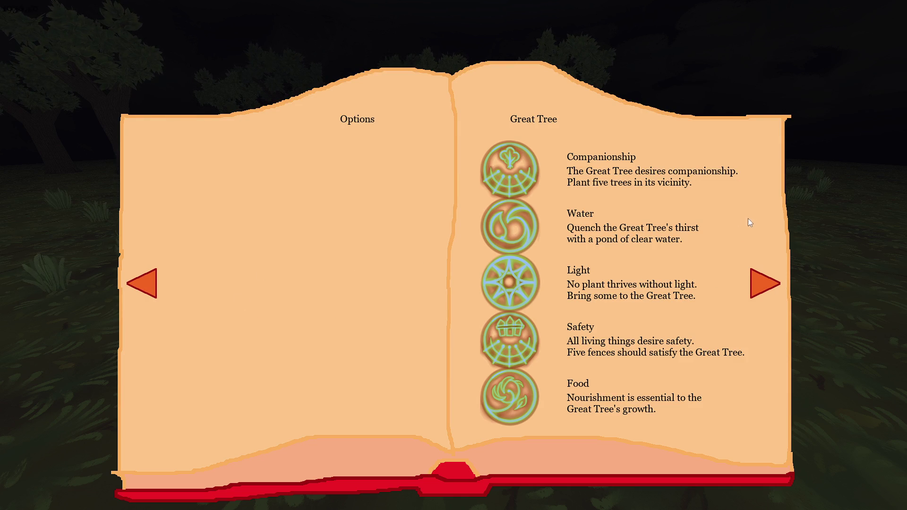
key("Left")
left_click(761, 283)
key("Escape")
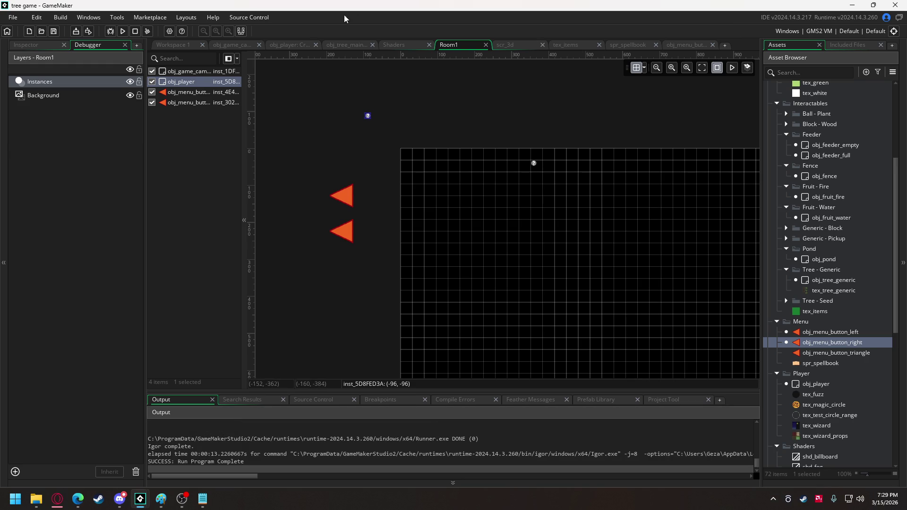
Step: In obj_game_camera's Create code, wrap the page-turn conditions on lines 43 and 48 in parentheses
left_click(211, 45)
scroll(290, 160, "up", 15)
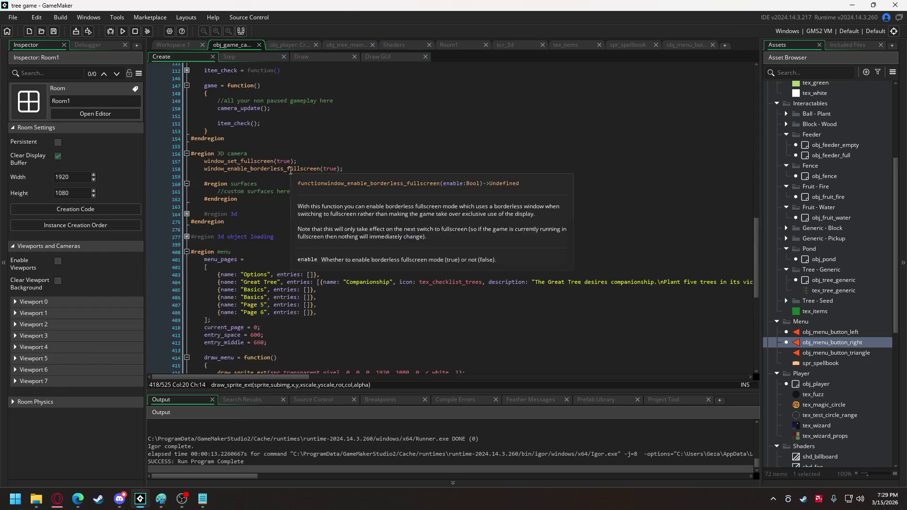
scroll(290, 159, "up", 8)
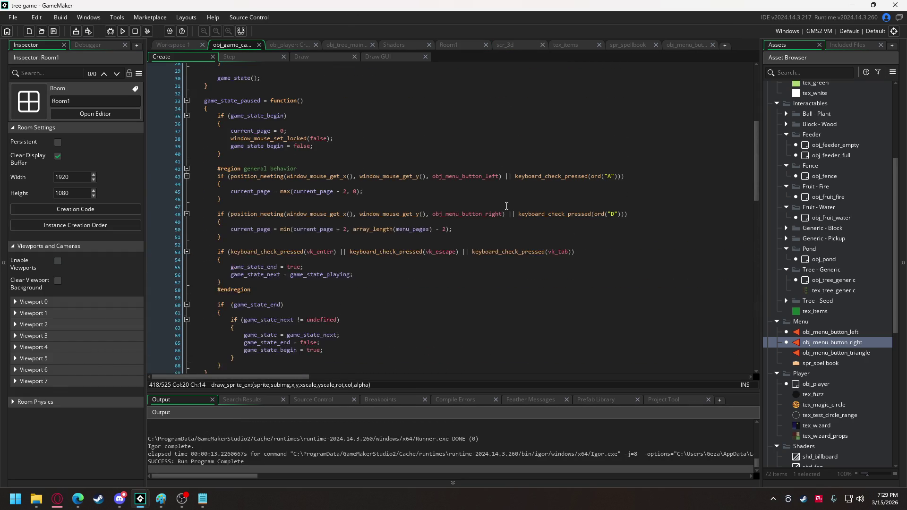
scroll(483, 206, "down", 1)
left_click(228, 177)
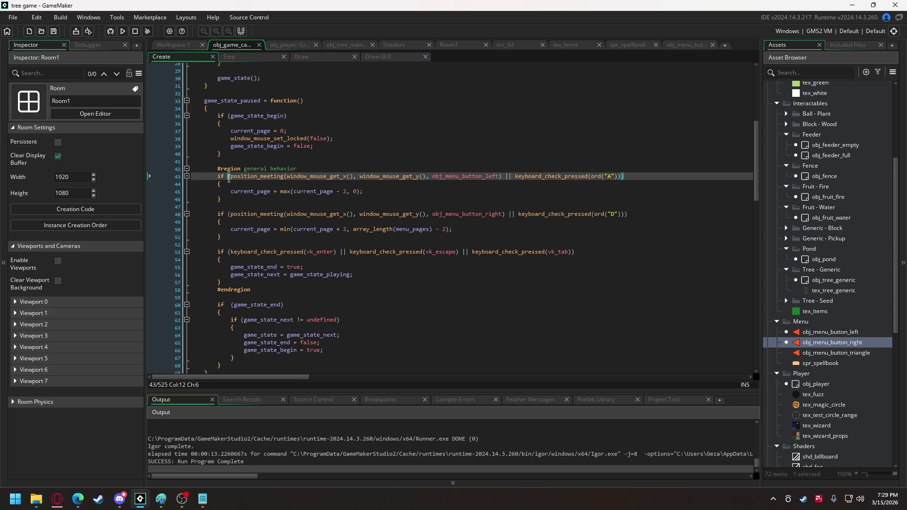
type("(")
left_click(225, 214)
type("(")
left_click(632, 176)
type(")")
left_click(633, 214)
type(")")
Step: Append && mouse_check_button_pressed(mb_left) to both conditions and run the game
left_click(631, 176)
key("Left")
key("Left")
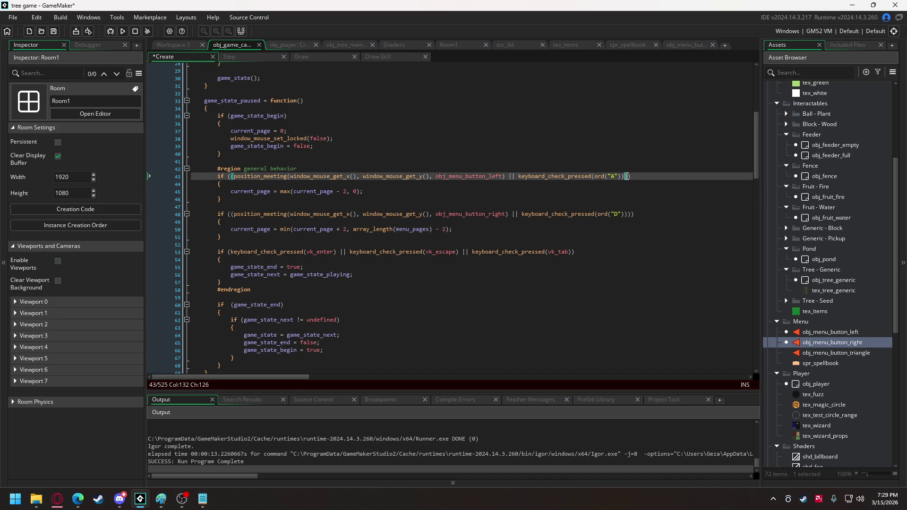
key("Right")
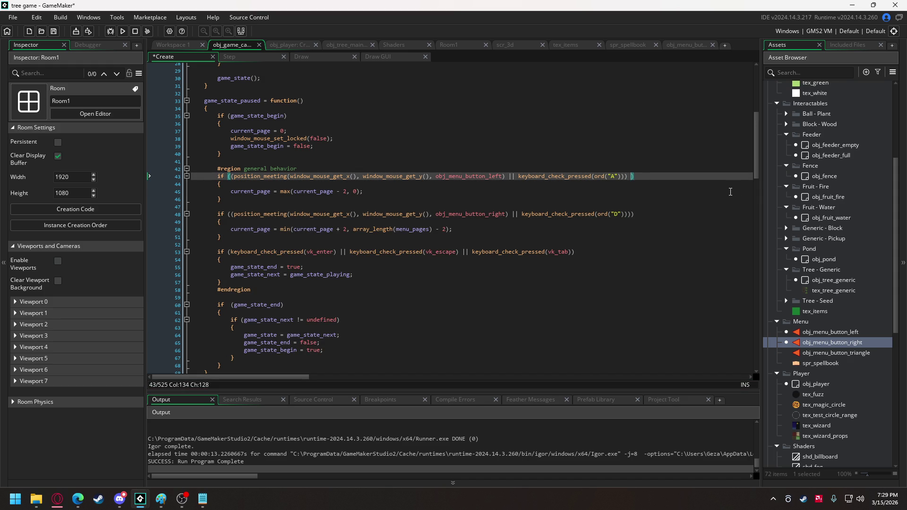
type("&& mouse_")
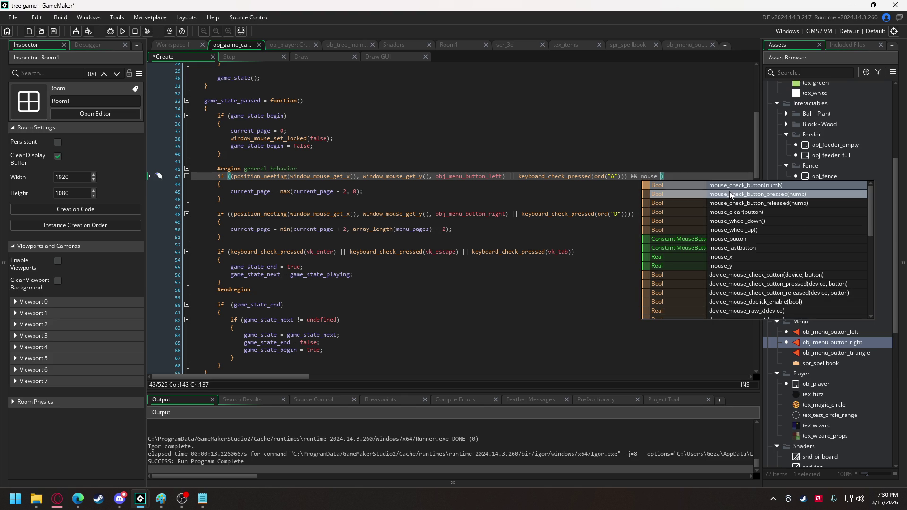
left_click(730, 194)
key("Return")
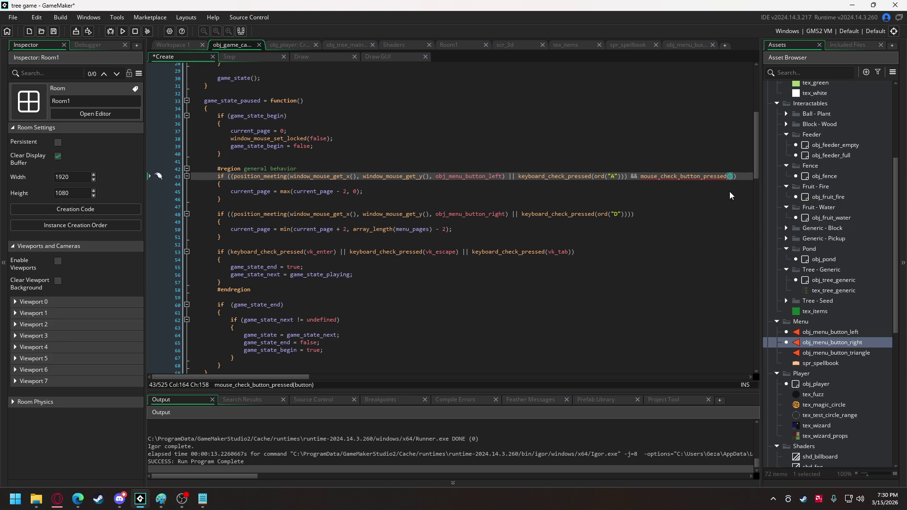
type("mb_")
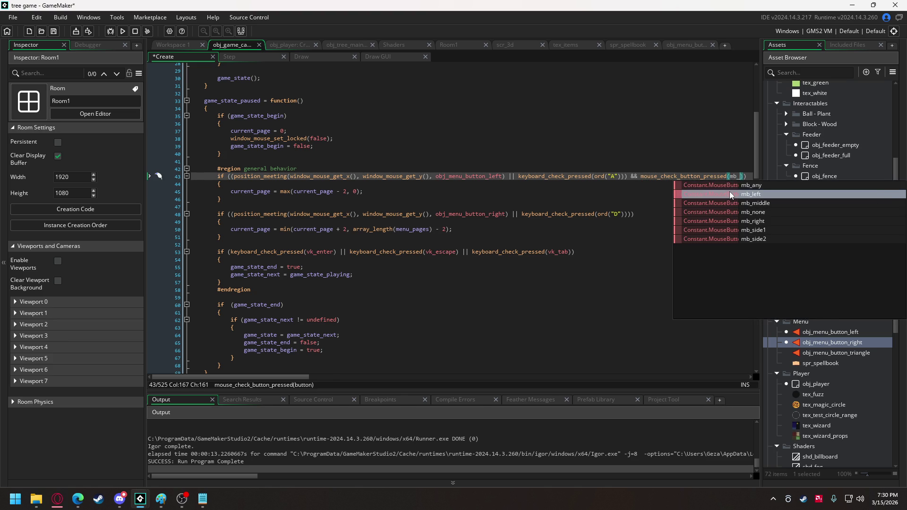
key("Return")
left_click_drag(537, 177, 666, 176)
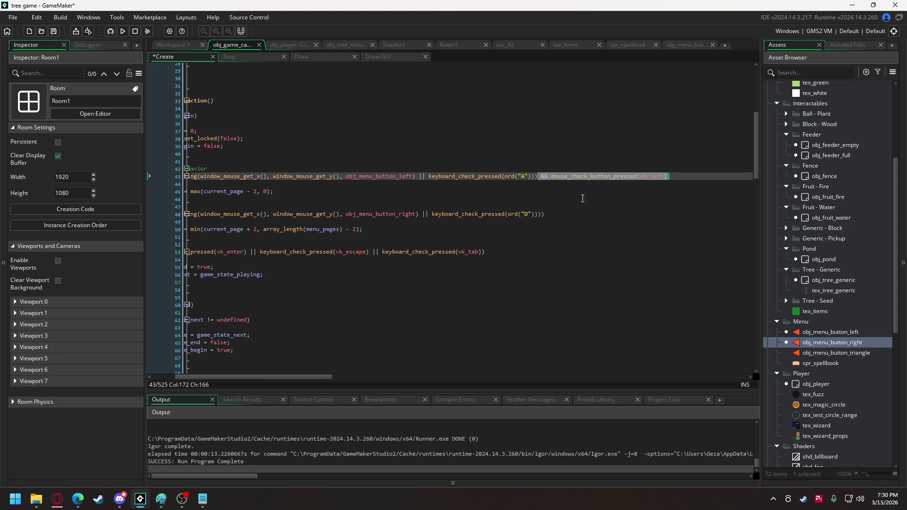
key("ctrl+c")
left_click(544, 214)
key("ctrl+v")
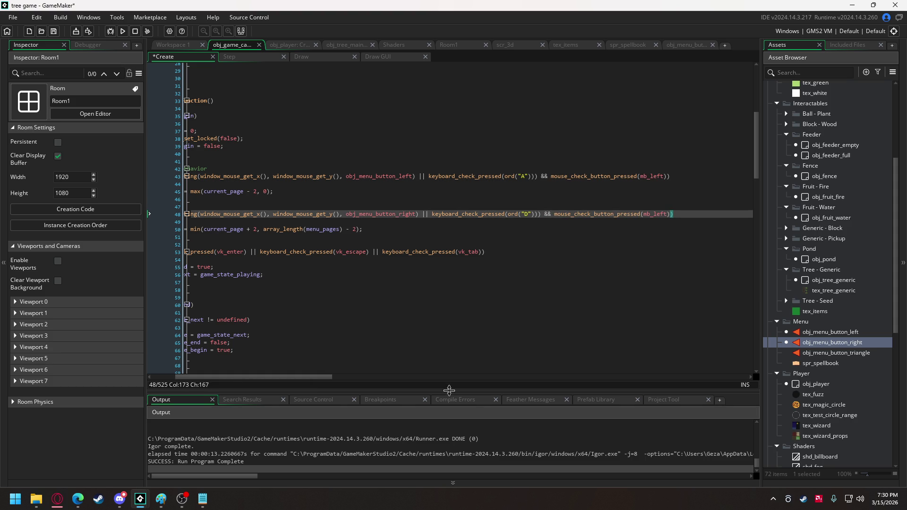
left_click_drag(330, 378, 248, 378)
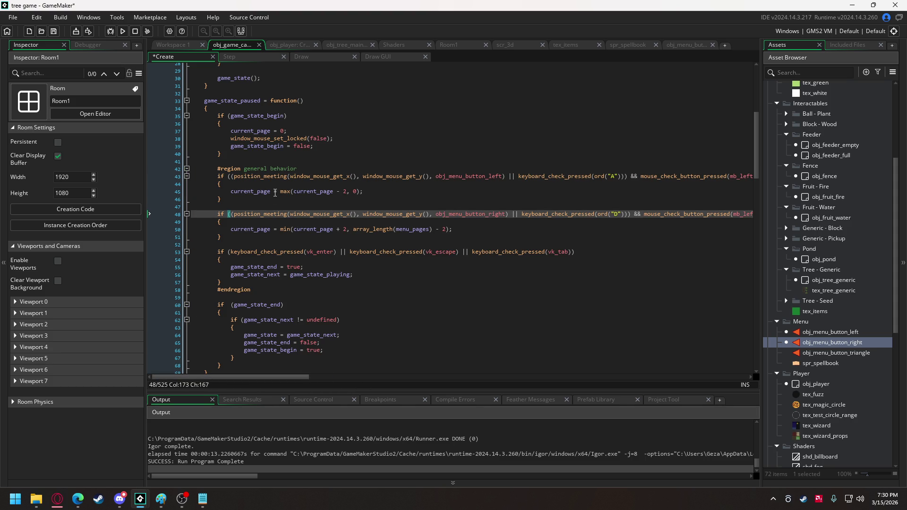
left_click(122, 31)
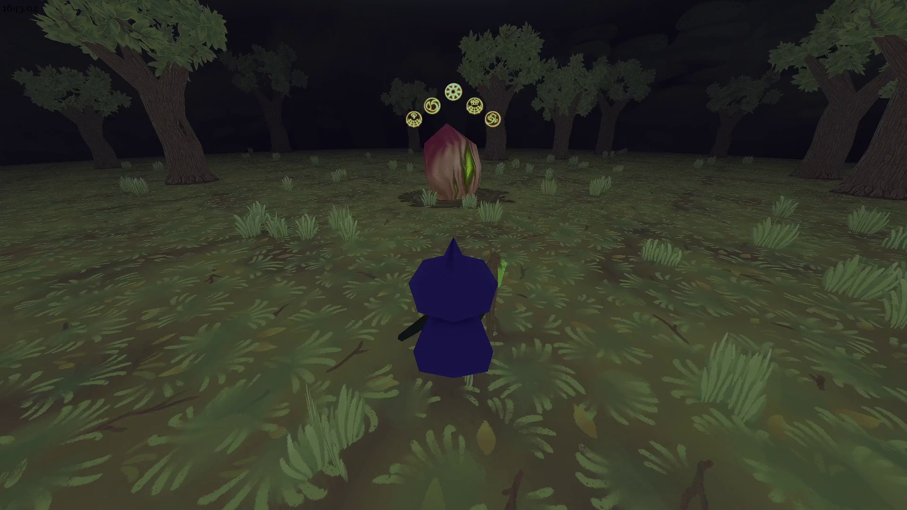
key("Escape")
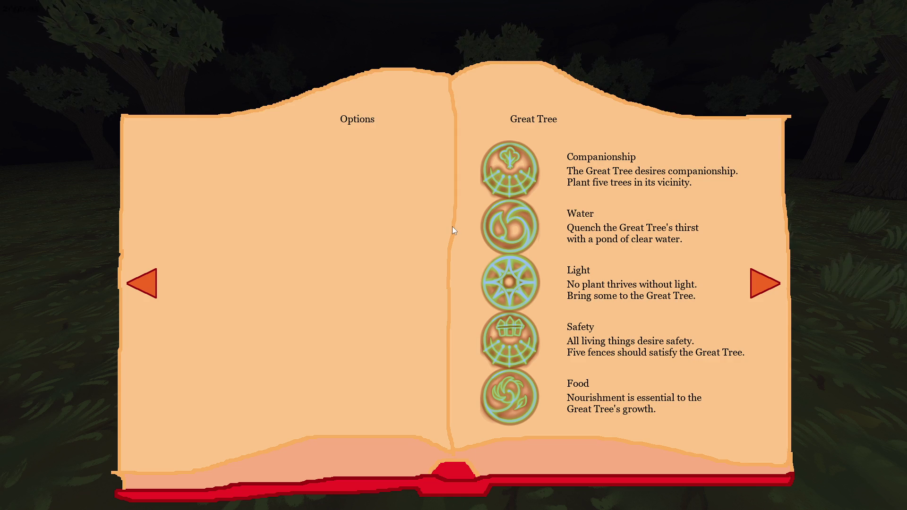
left_click(757, 285)
left_click(757, 285)
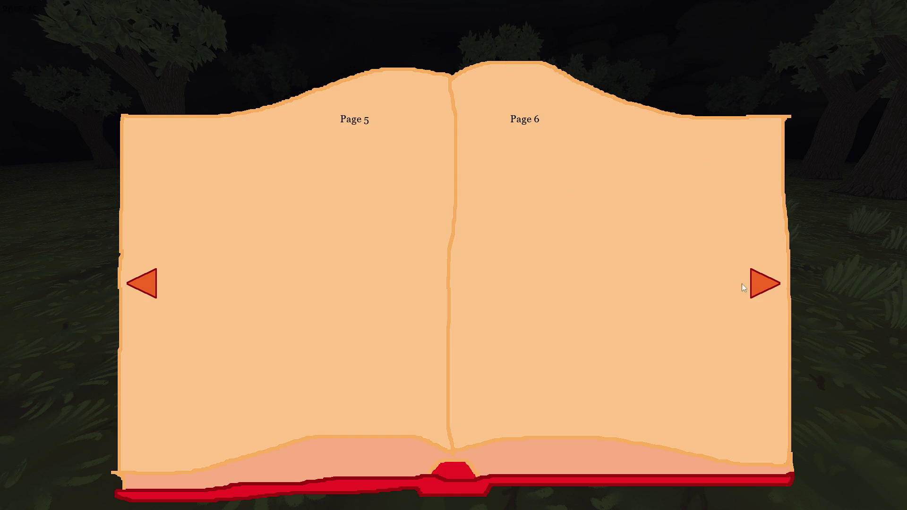
left_click(147, 287)
left_click(147, 286)
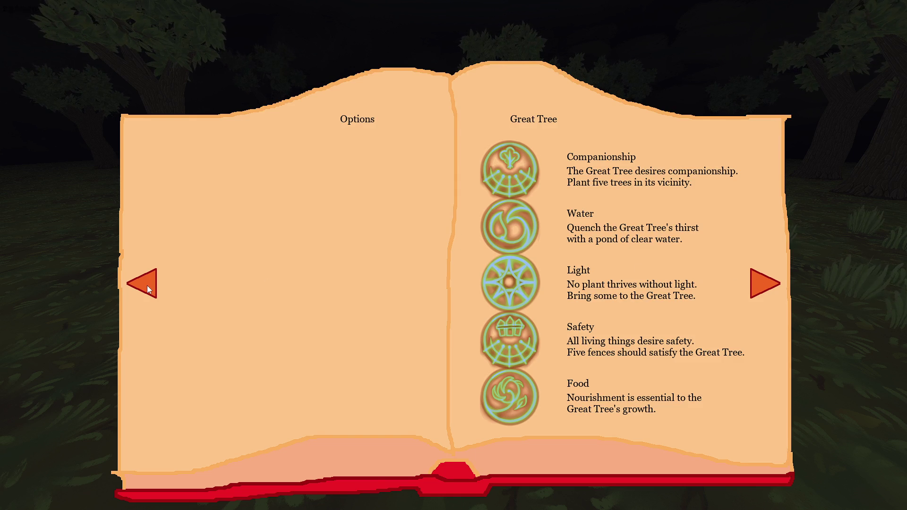
key("alt+F4")
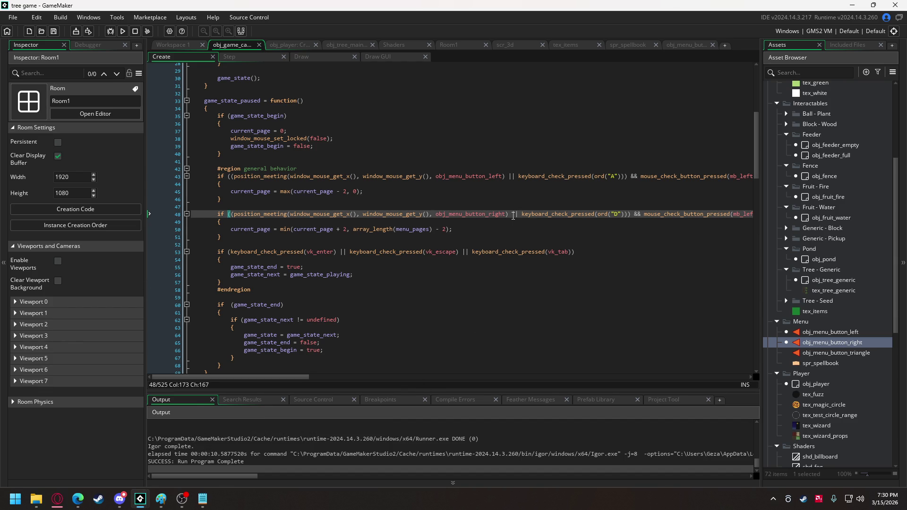
Step: Rewrite line 48 as (position_meeting(...) && mouse click) || keyboard_check_pressed(ord("D"))
left_click(512, 214)
left_click_drag(512, 214, 628, 214)
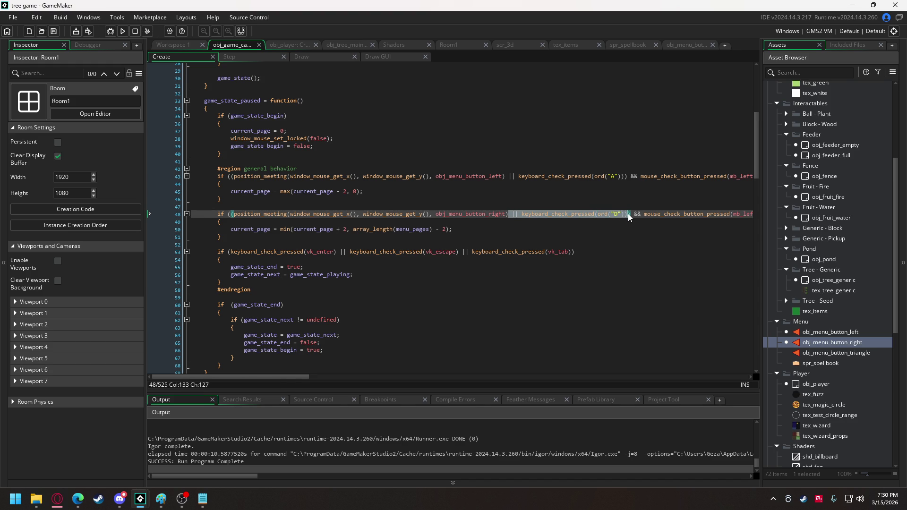
key("BackSpace")
left_click(525, 214)
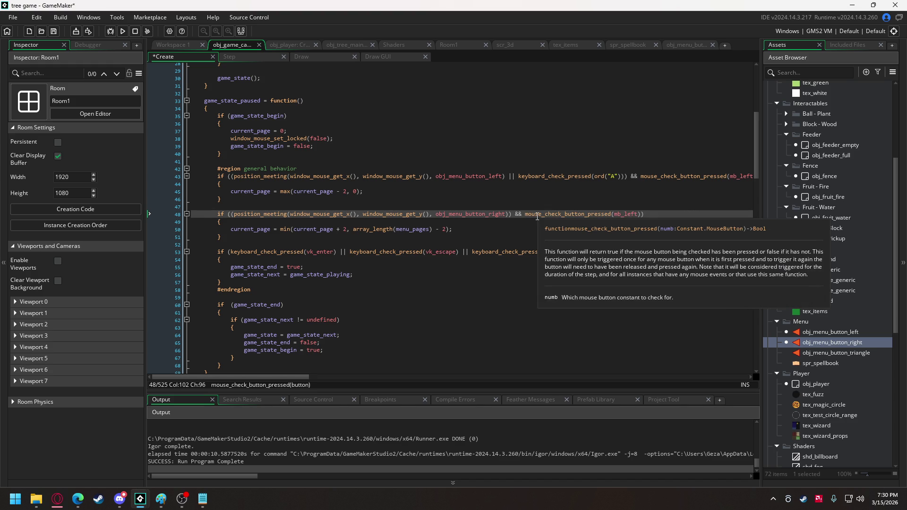
type("(")
left_click(644, 215)
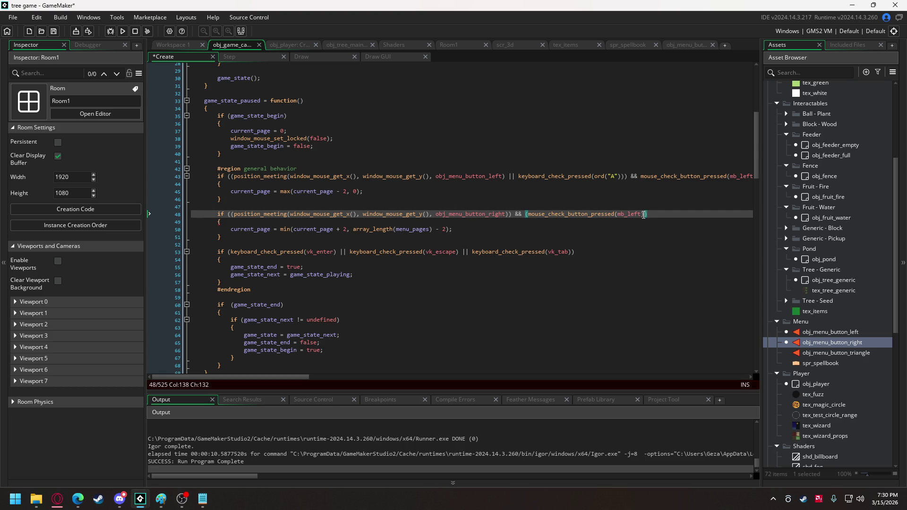
left_click(512, 214)
key("BackSpace")
key("BackSpace")
key("Right")
key("Right")
key("Right")
key("Delete")
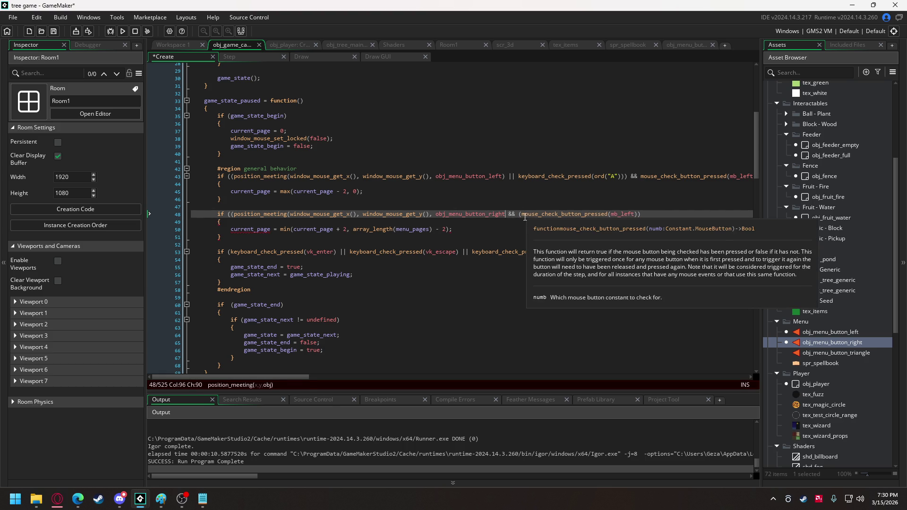
mouse_move(237, 213)
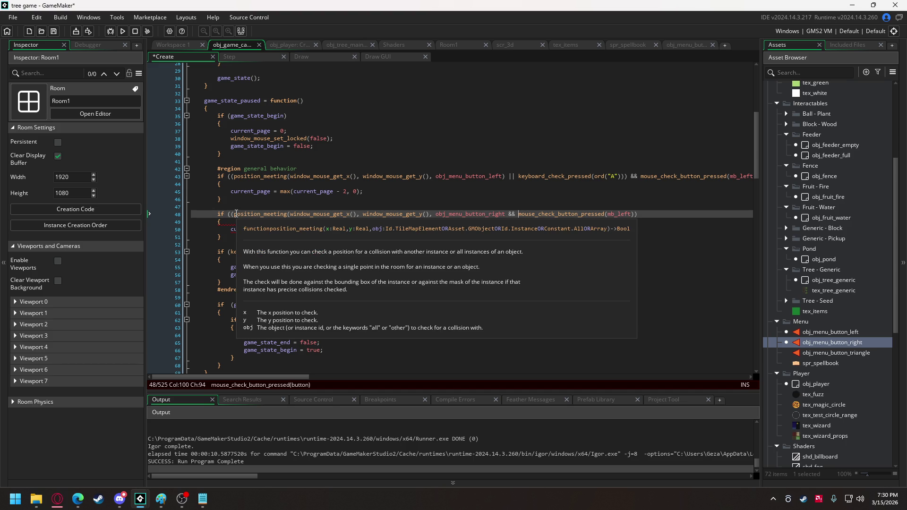
type(")")
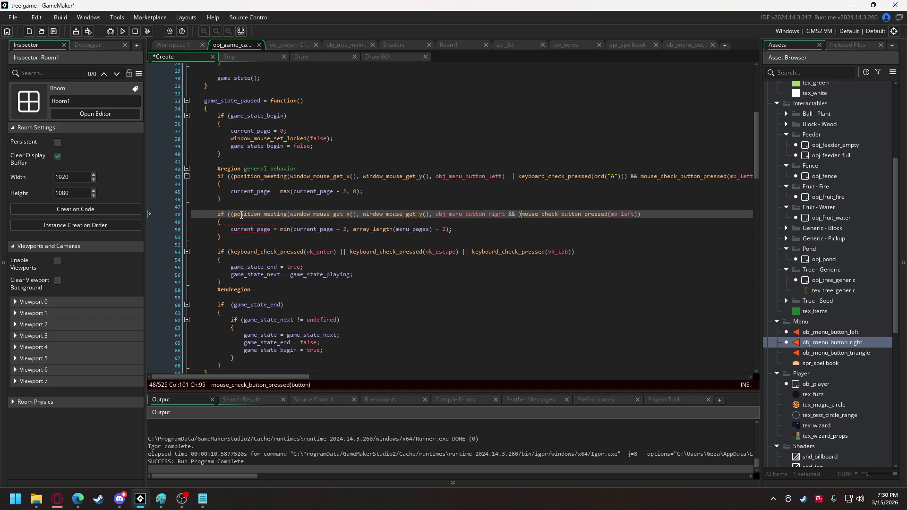
key("BackSpace")
left_click(505, 215)
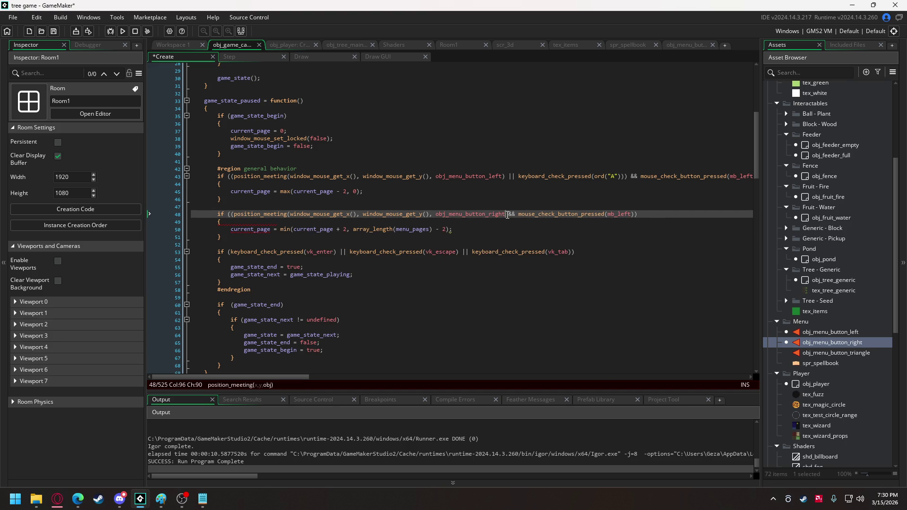
type(")")
left_click(232, 214)
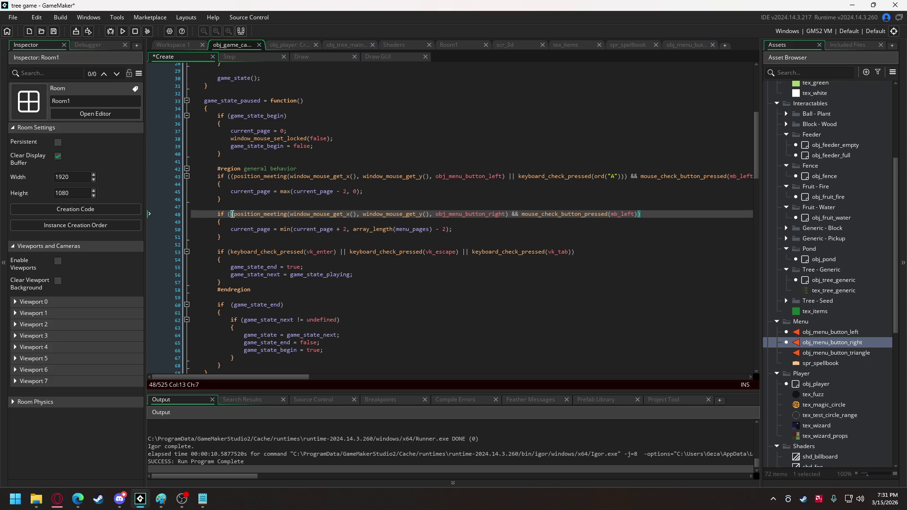
left_click(656, 215)
type("|| keyboard_check_pressed(ord(\"D\"))")
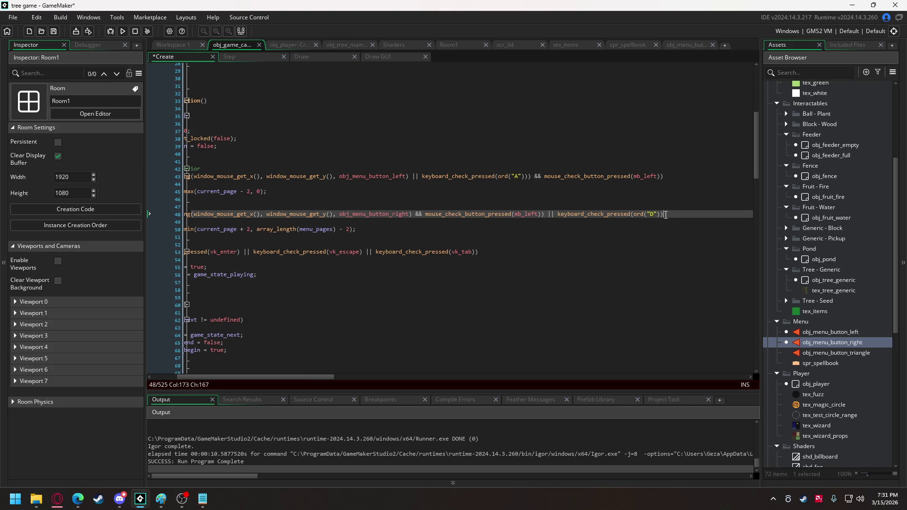
type(")")
Step: Move line 43's A keyboard check to the end so it matches line 48
left_click(413, 177)
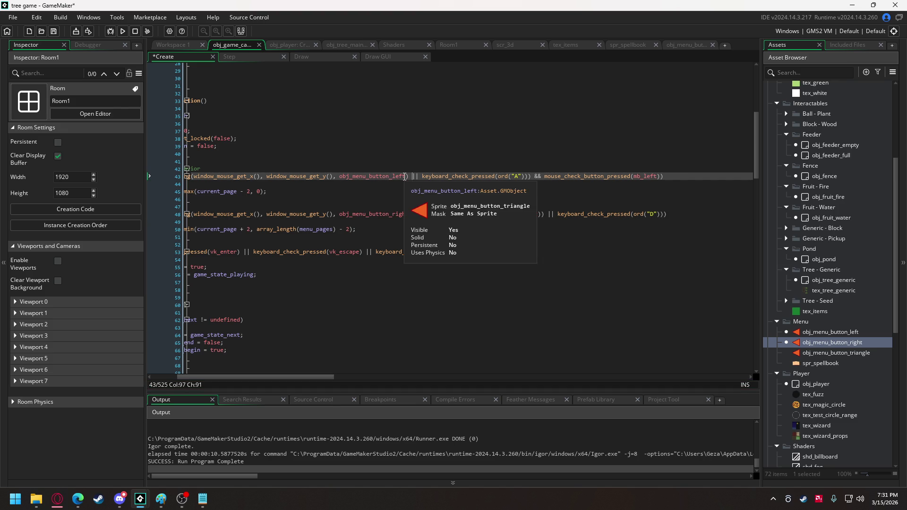
left_click_drag(406, 176, 528, 177)
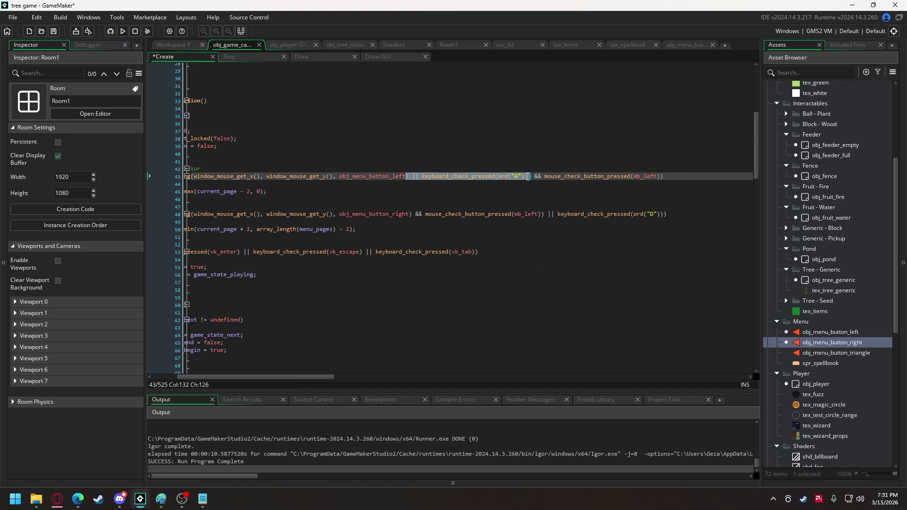
key("ctrl+x")
left_click(540, 177)
key("ctrl+v")
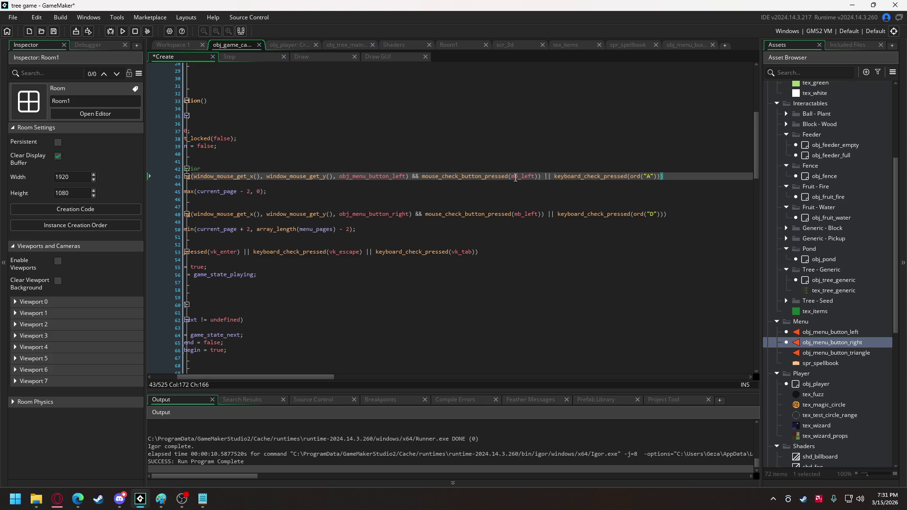
mouse_move(275, 376)
left_mouse_down()
mouse_move(255, 381)
mouse_move(266, 357)
left_mouse_up()
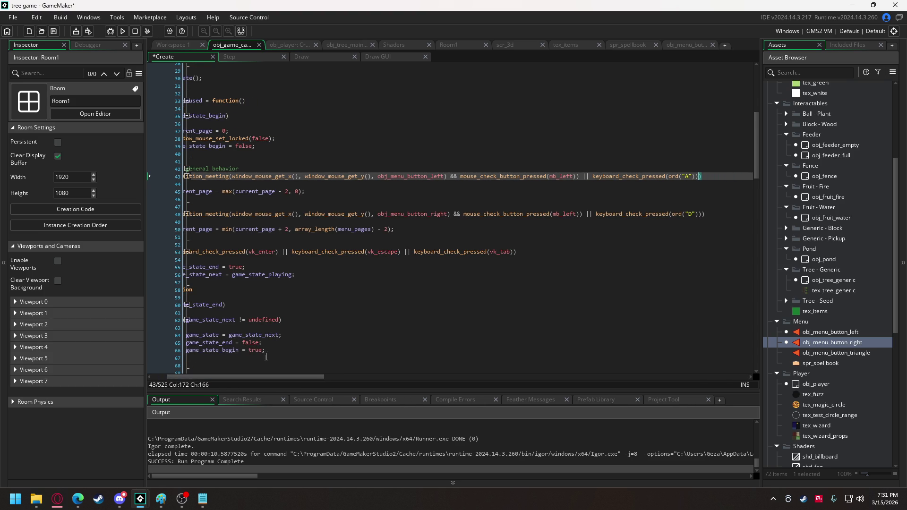
Step: Run the game, open the spellbook menu with Escape, then close it with Alt+F4
left_click(122, 30)
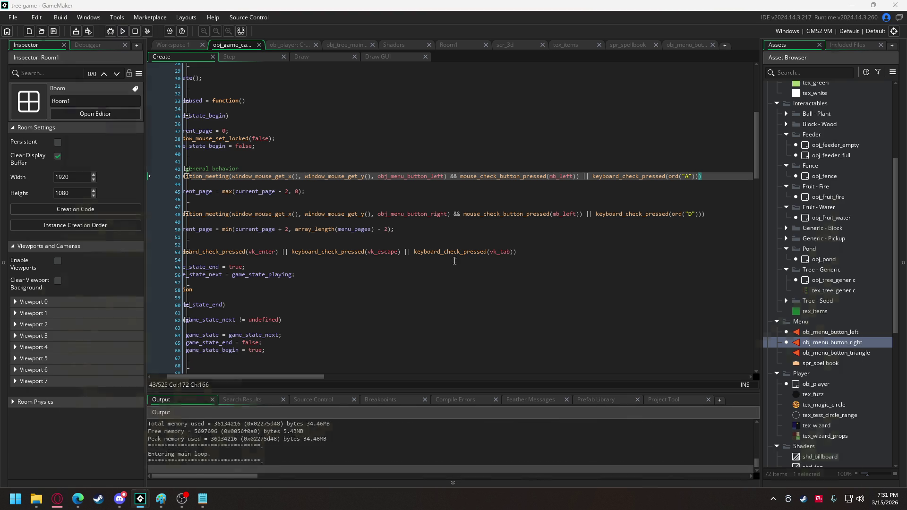
key("Escape")
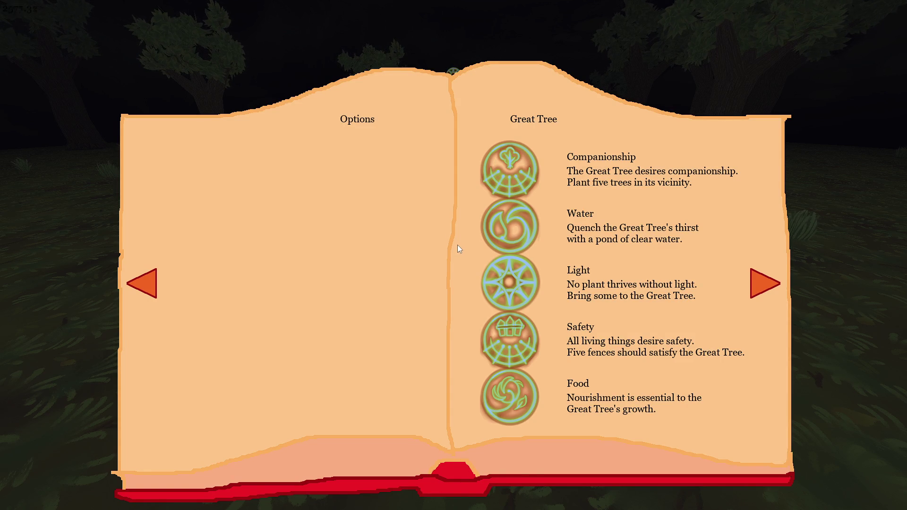
key("alt+F4")
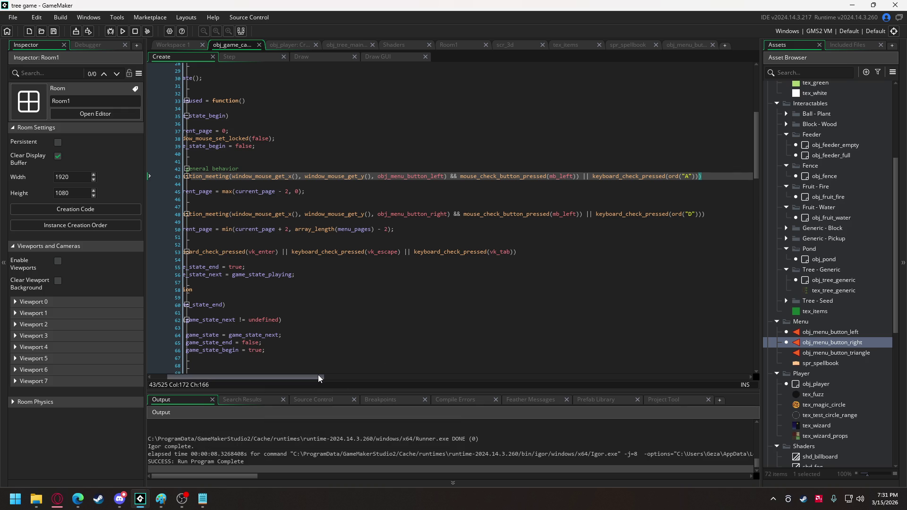
Step: Clear the first page's name on line 403 and add entry {name: "OPTIONS", icon: spr_empty_pixel}
left_click_drag(320, 378, 304, 378)
scroll(274, 262, "up", 7)
scroll(274, 262, "down", 20)
scroll(295, 237, "down", 10)
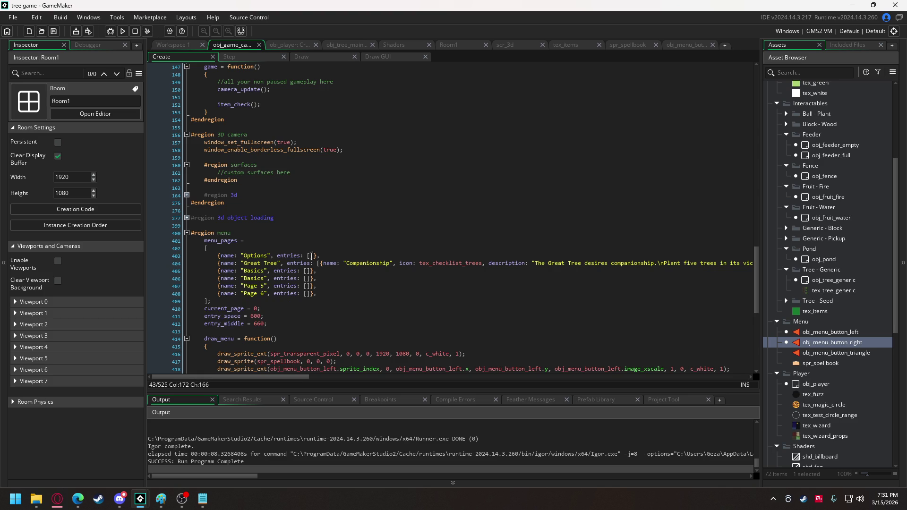
left_click(310, 256)
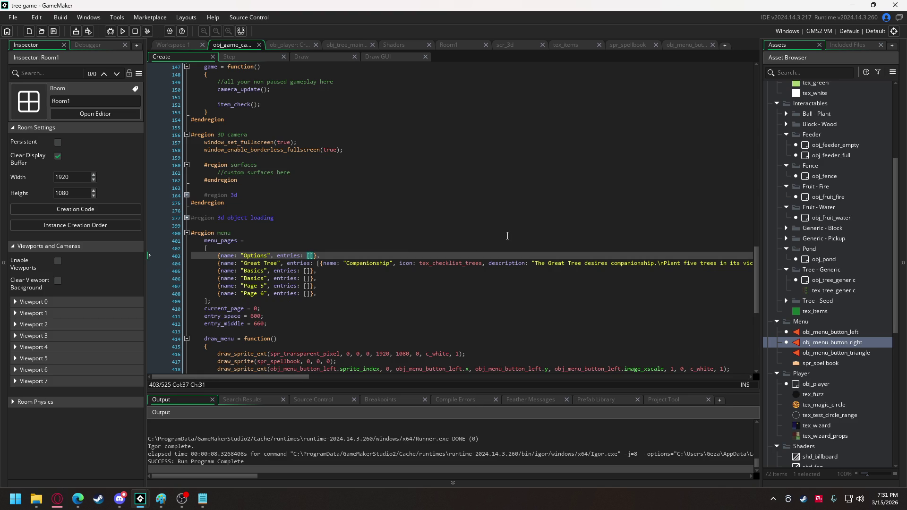
type("{")
type("name")
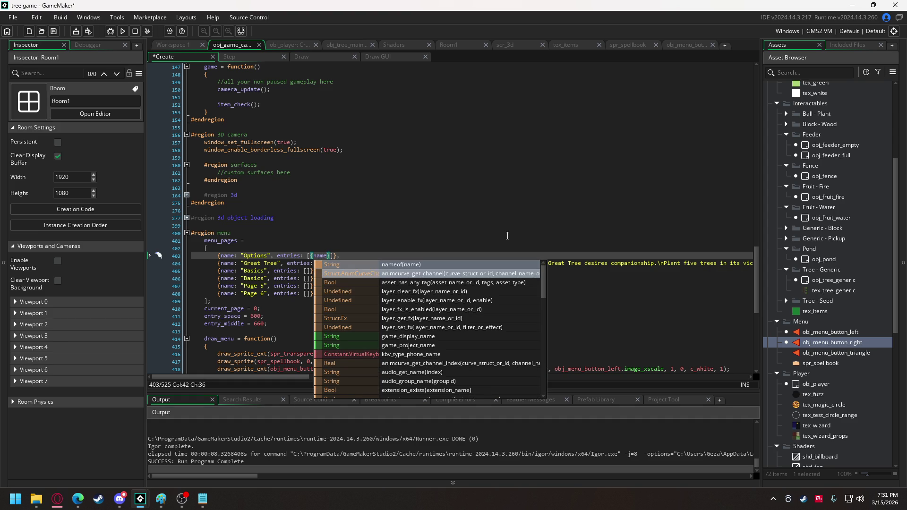
type(":")
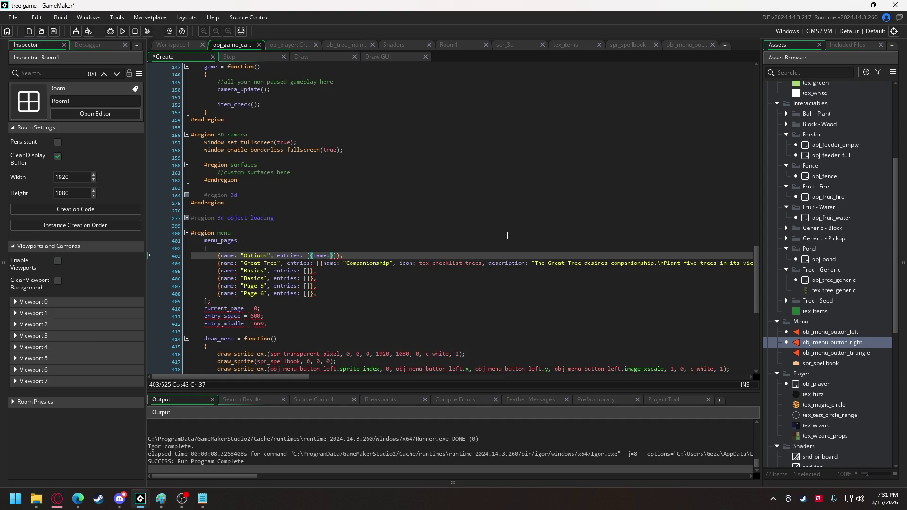
type(" \"OPTIONS")
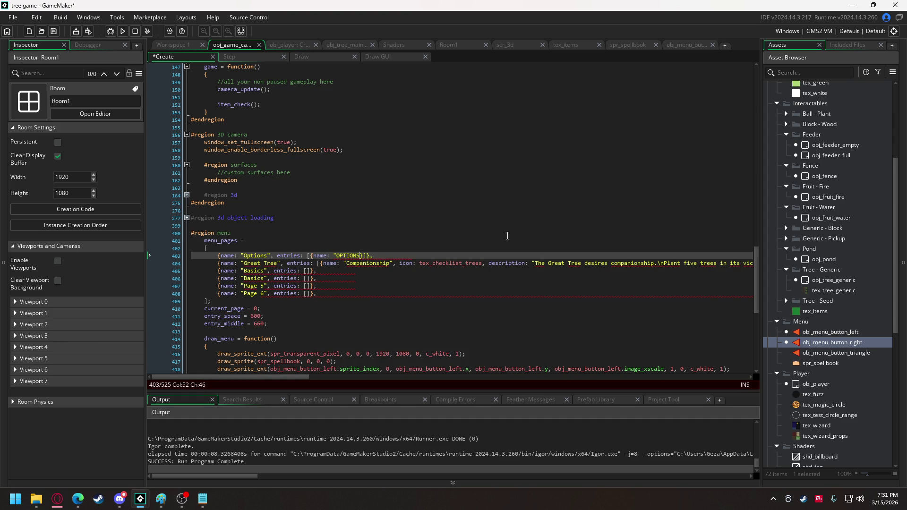
type("\"")
double_click(254, 255)
key("BackSpace")
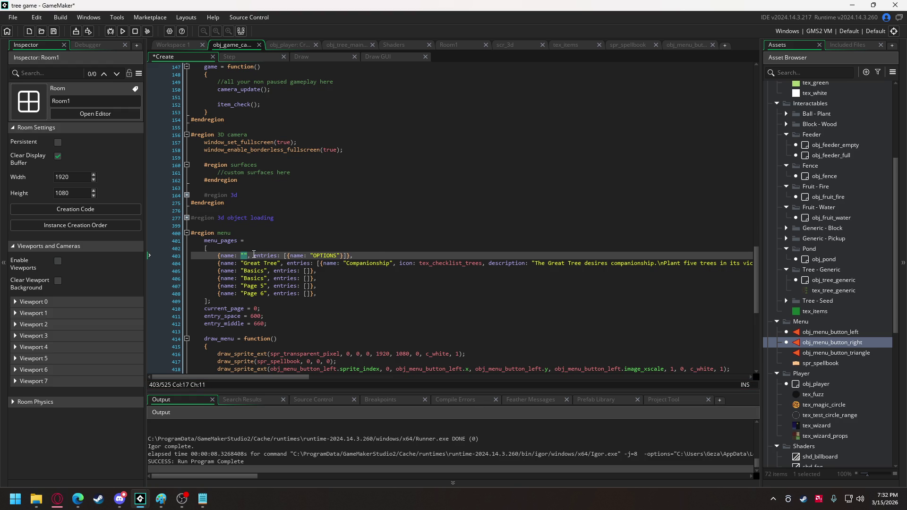
left_click(340, 255)
type(", icon:")
type(" spr_empt")
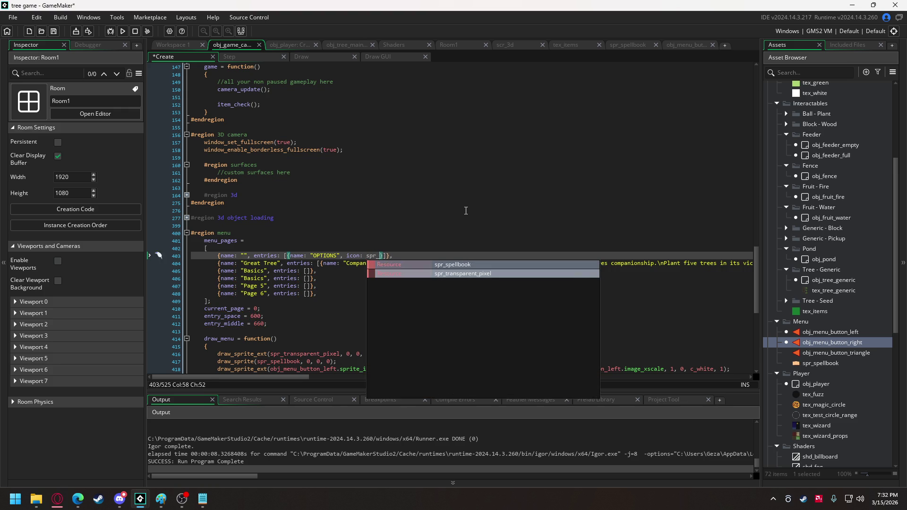
type("y_pixel")
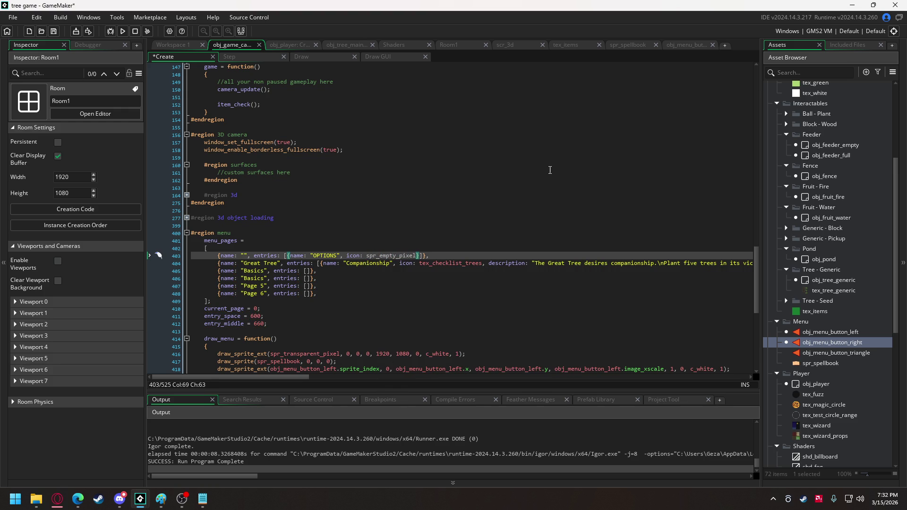
scroll(832, 160, "up", 4)
Step: Create a 1×1 sprite spr_empty_pixel in Game Control, then return to the Create code
right_click(831, 157)
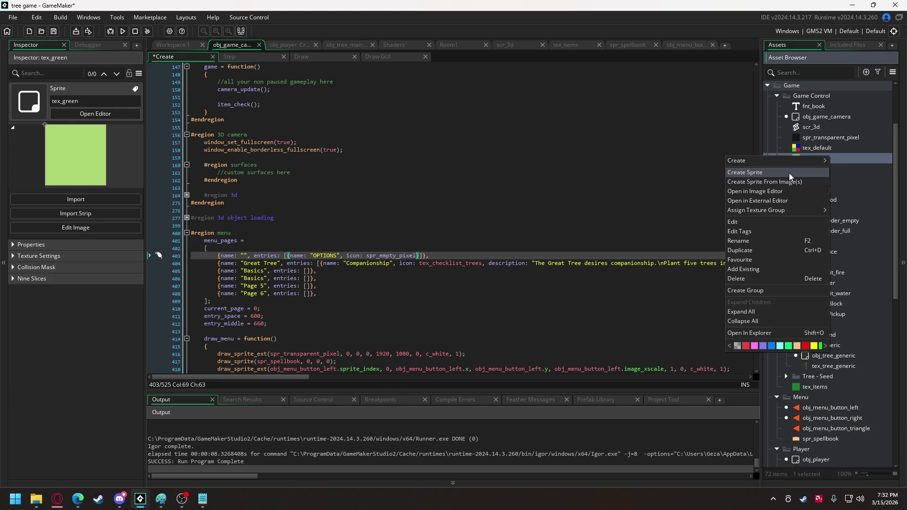
left_click(789, 173)
type("spr_empty_pixel")
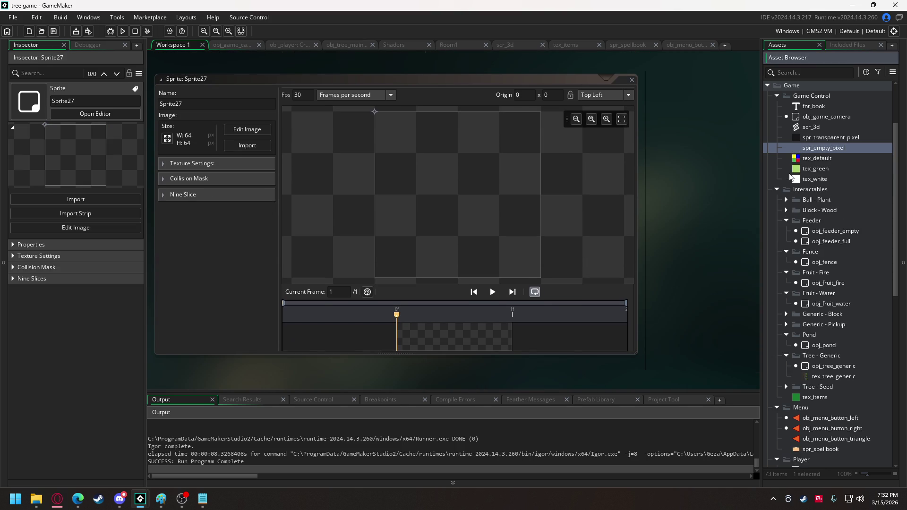
key("Return")
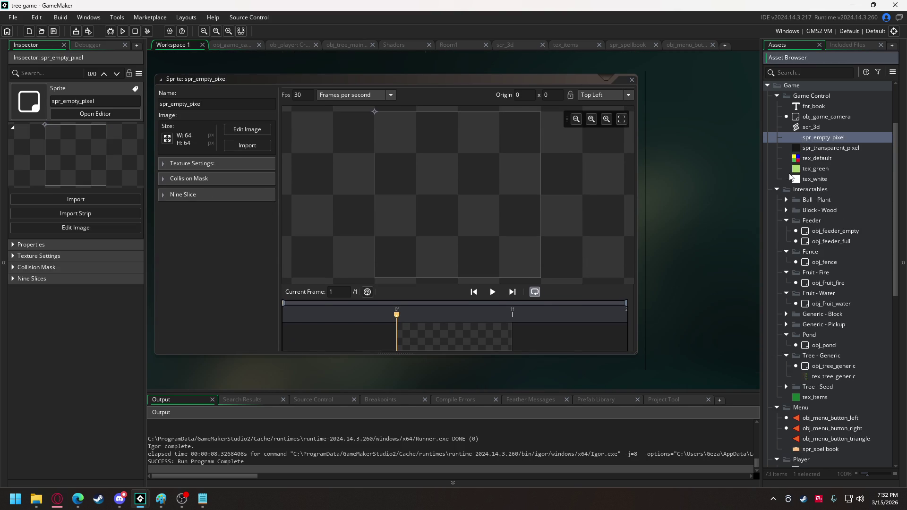
left_click(168, 139)
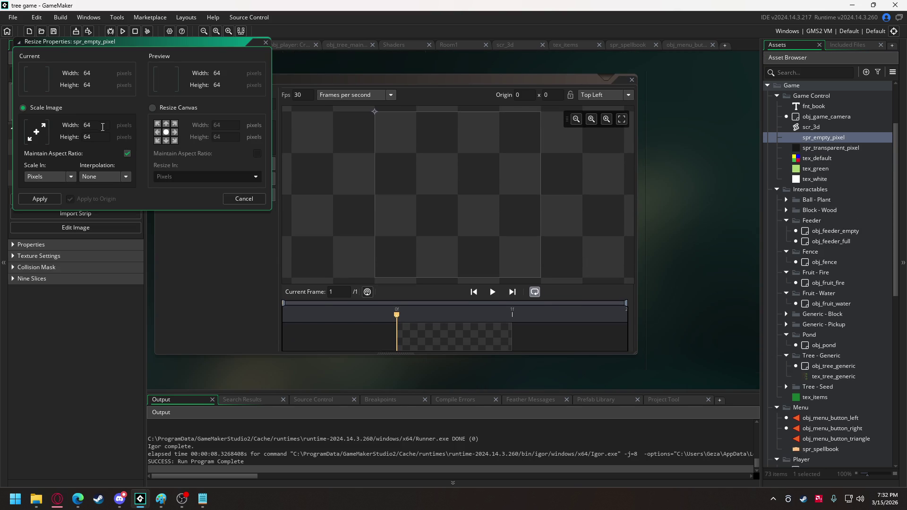
type("1")
left_click(53, 199)
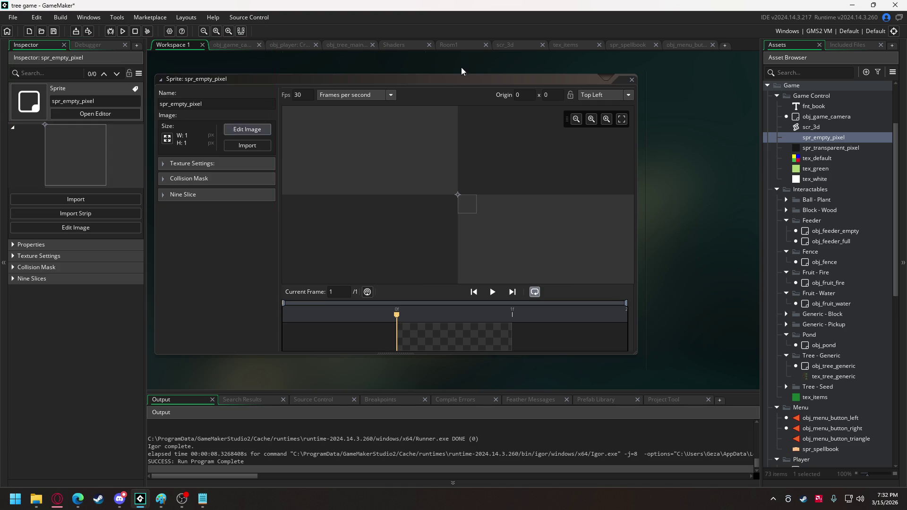
left_click(231, 46)
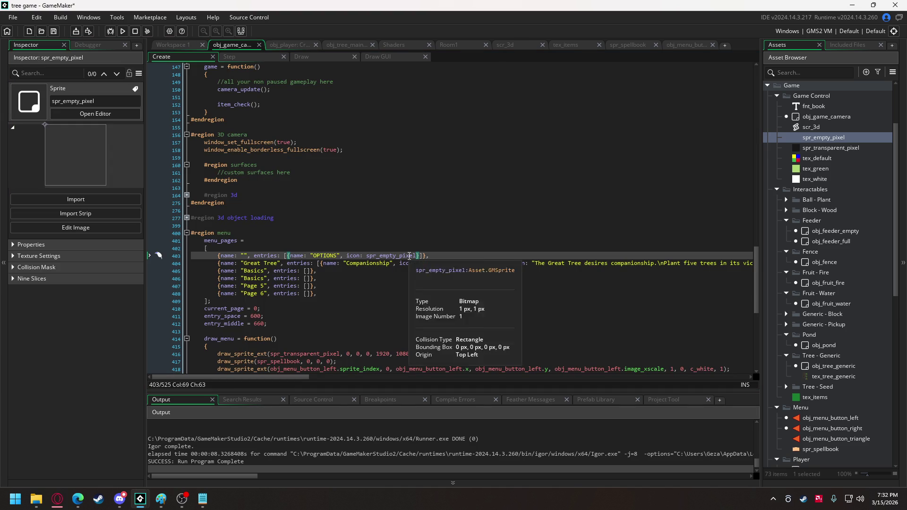
Step: Give the OPTIONS entry an empty description and paste two copies of it after a comma
left_click(416, 256)
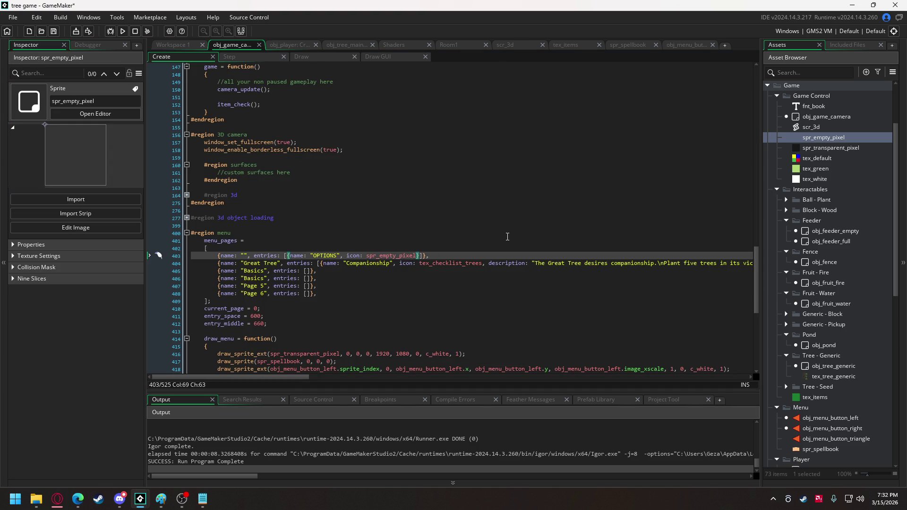
type(", description")
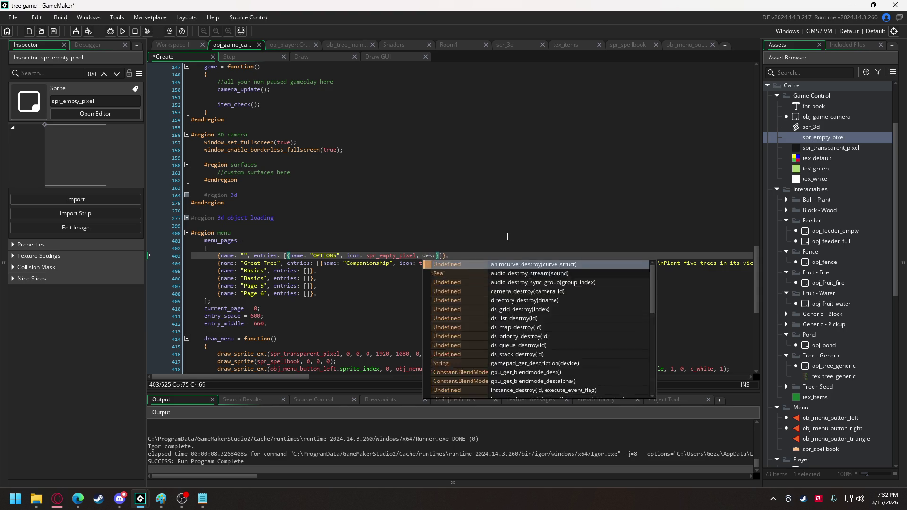
type(":")
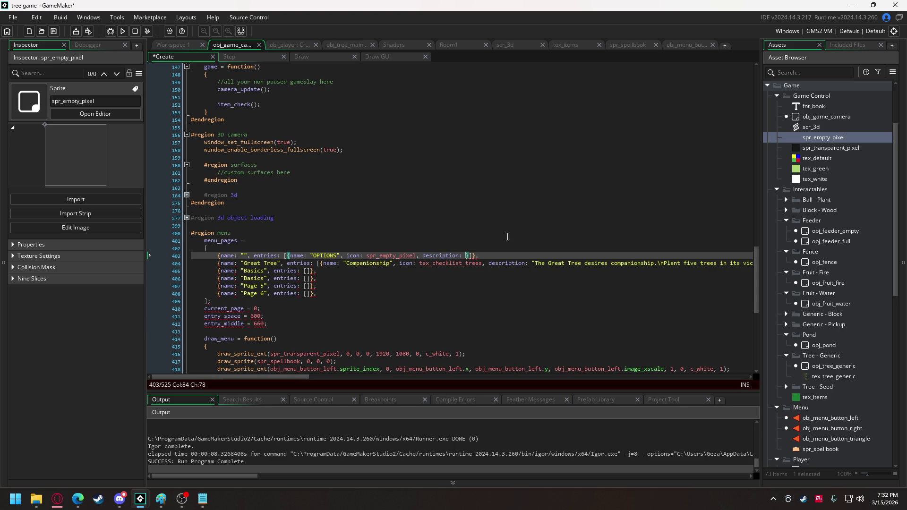
type(" \"\"")
key("Right")
key("Right")
left_click_drag(287, 253, 476, 259)
key("ctrl+c")
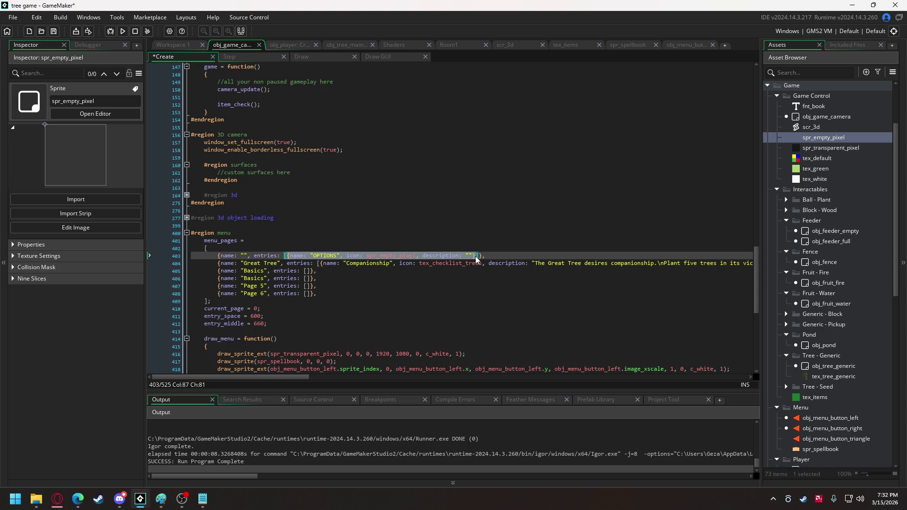
left_click(476, 259)
type(",")
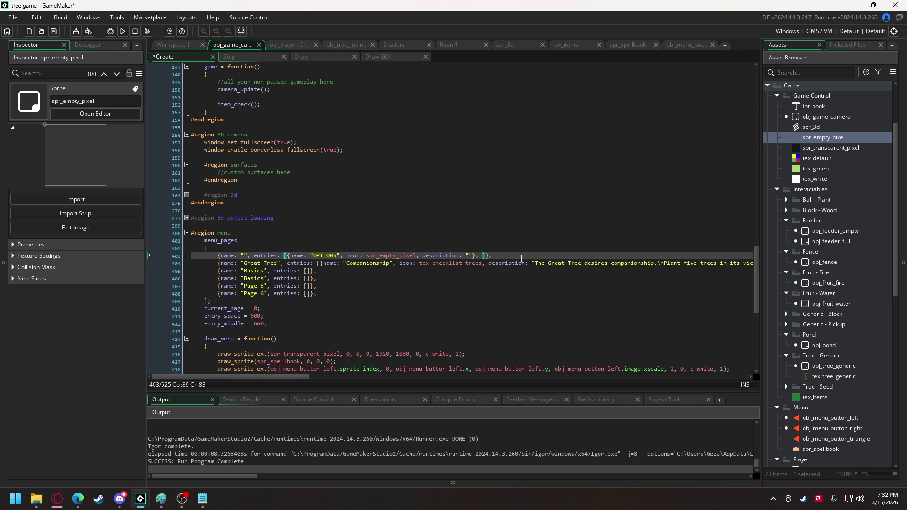
key("ctrl+v")
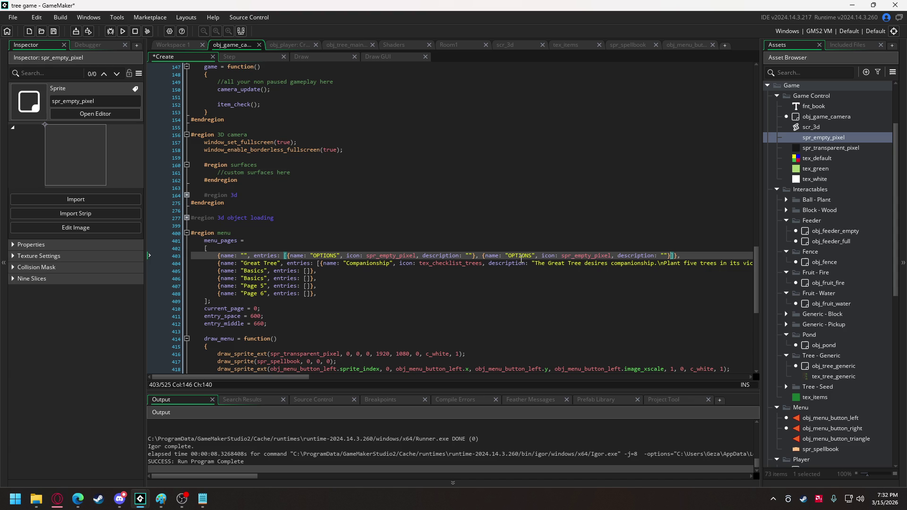
key("ctrl+v")
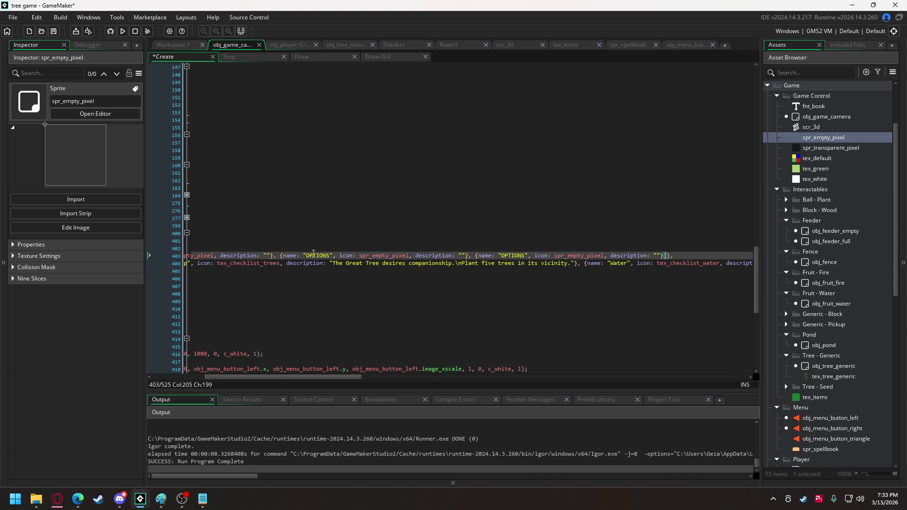
Step: Rename the two copied entries to "Option 1" and "Option 2"
double_click(324, 255)
type("Option 1")
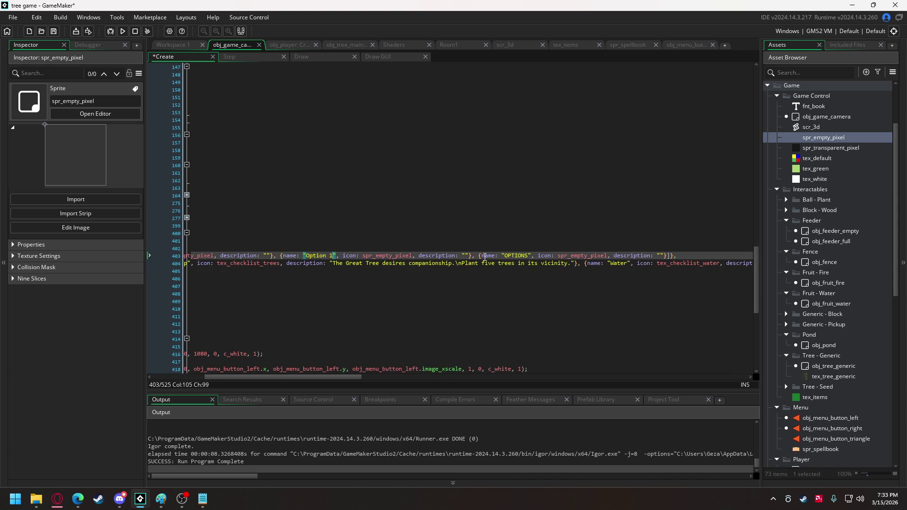
double_click(515, 256)
type("ption 2")
type("O")
scroll(837, 361, "down", 3)
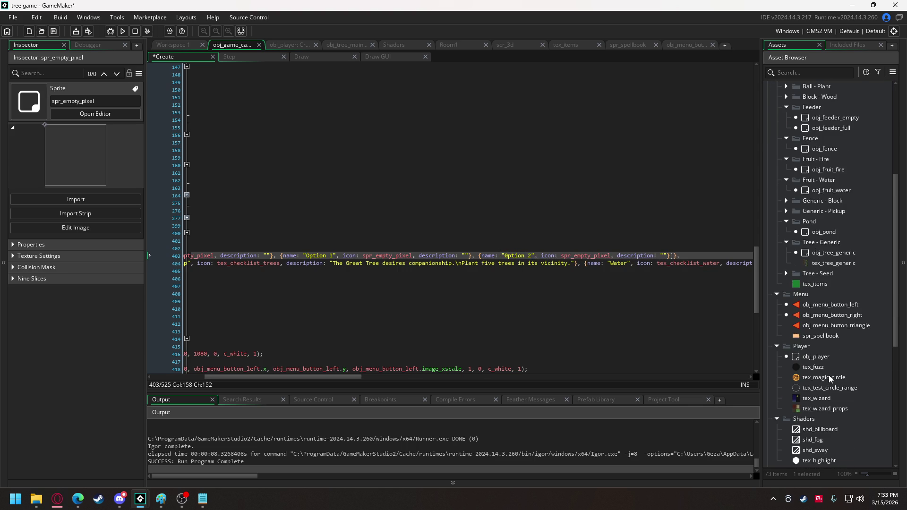
Step: Open the tex_checklist_fence sprite from the Asset Browser, then switch to Discord
scroll(831, 378, "down", 4)
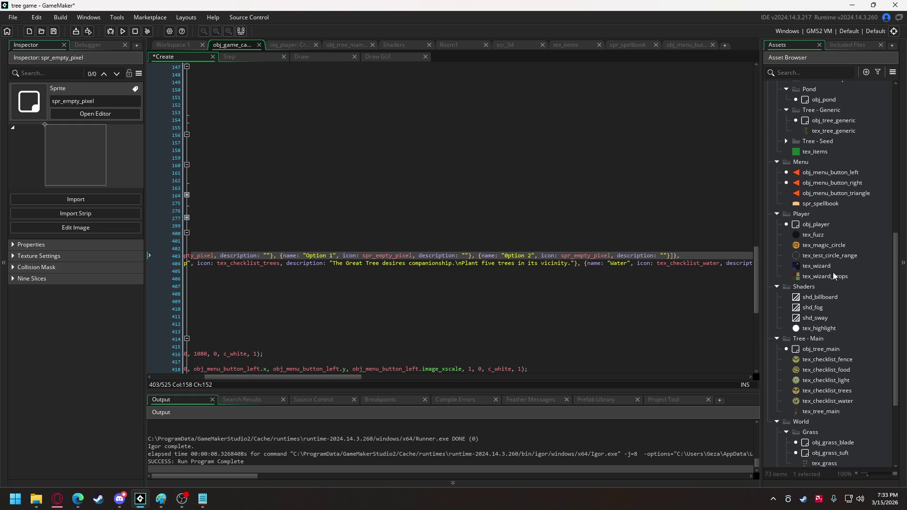
double_click(813, 360)
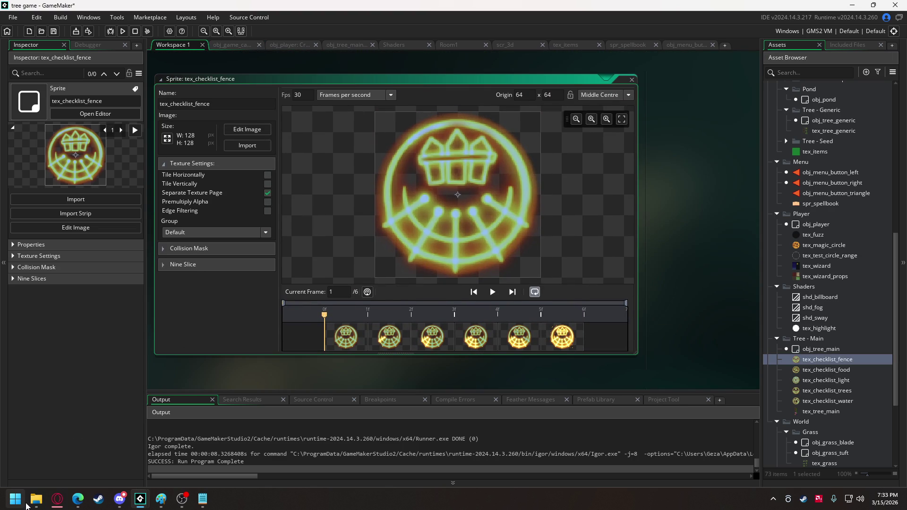
left_click(121, 502)
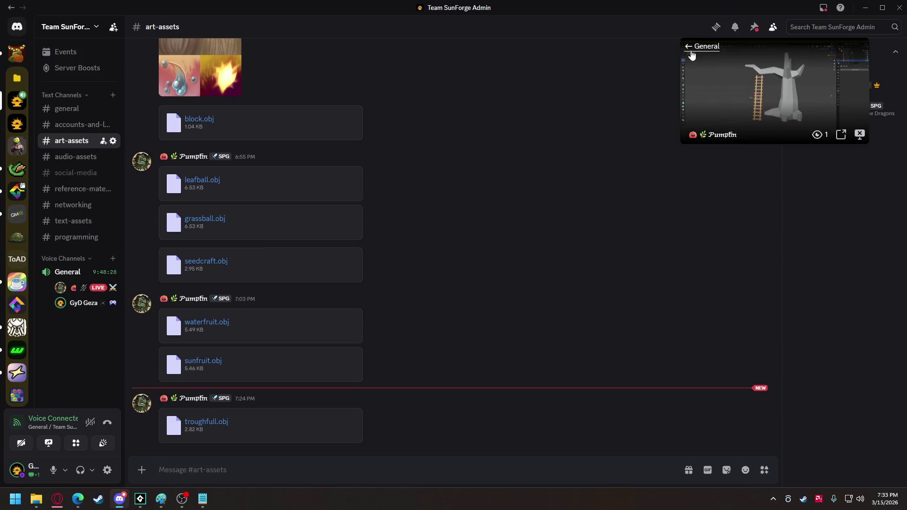
Step: Watch the live Blender screen share in the General voice channel full-size
left_click(691, 50)
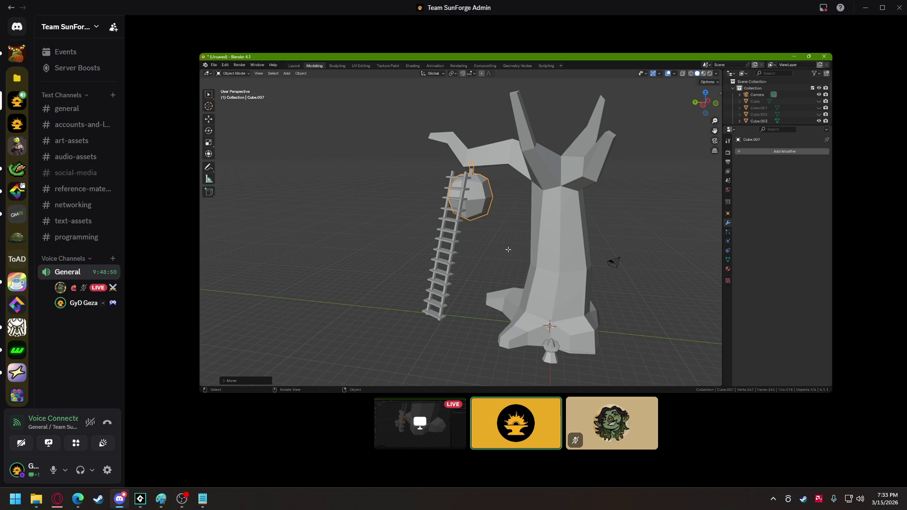
mouse_move(510, 174)
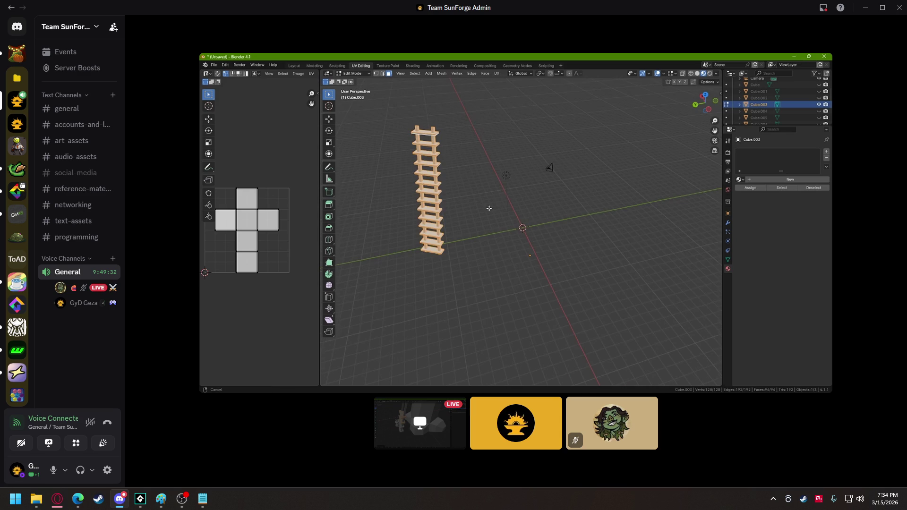
mouse_move(482, 212)
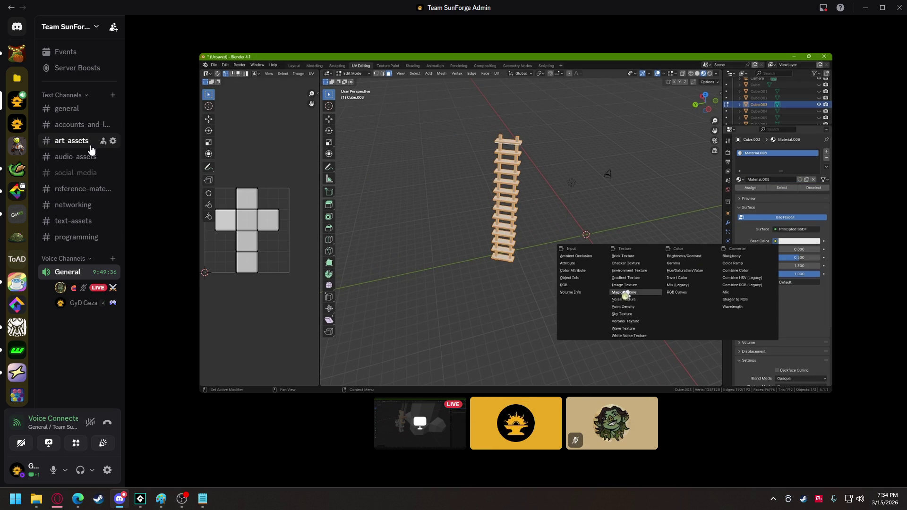
left_click(76, 141)
scroll(334, 316, "up", 5)
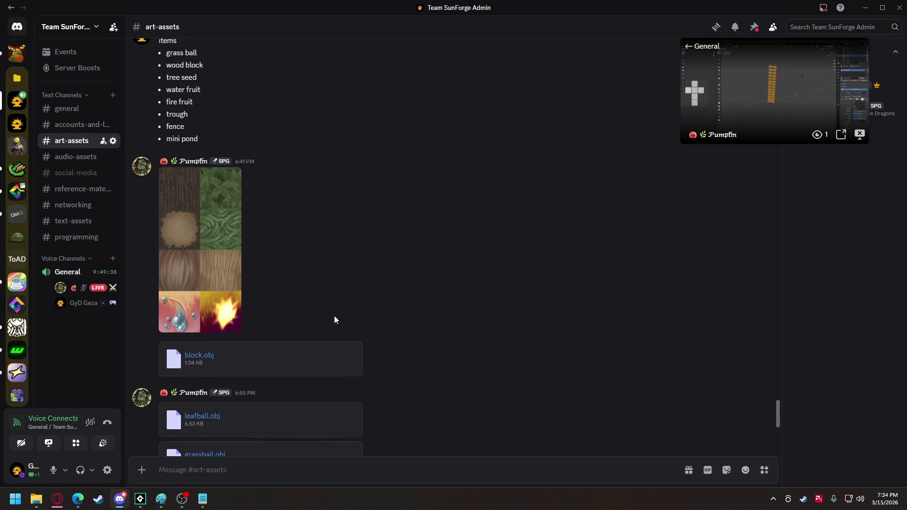
right_click(192, 245)
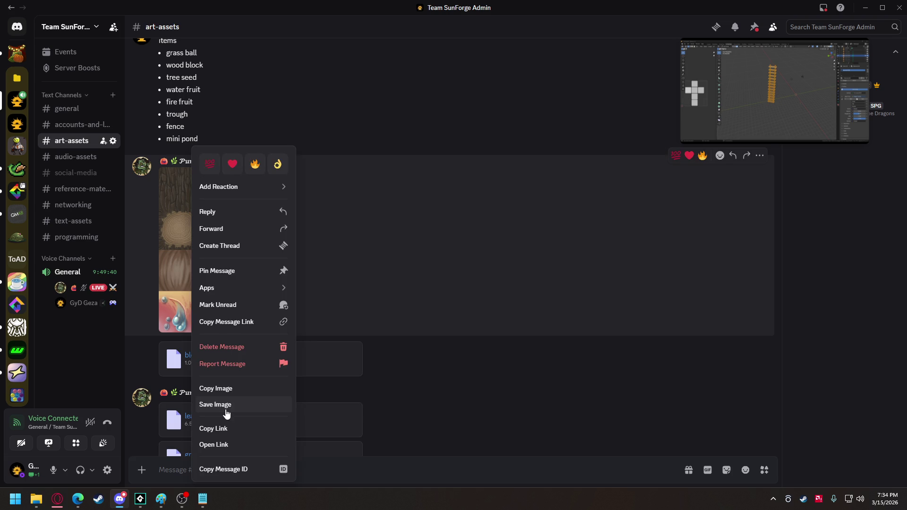
left_click(225, 405)
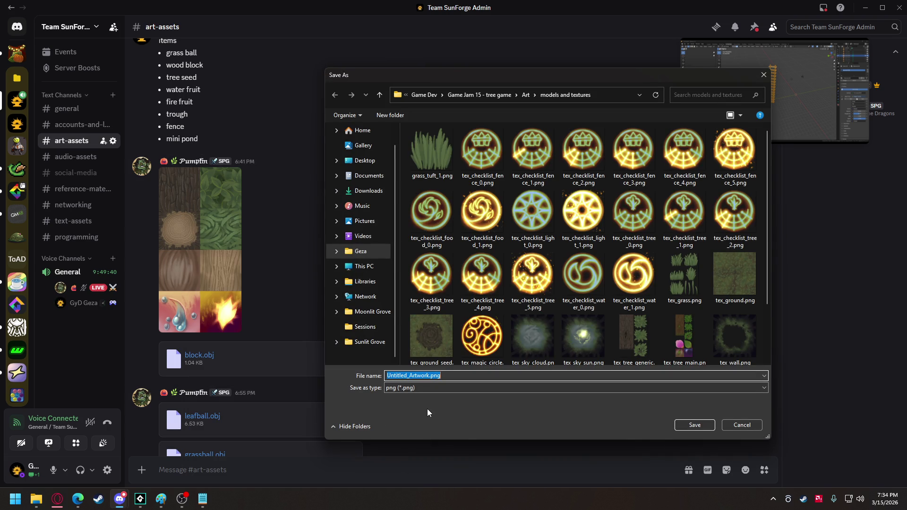
type("te")
type("x")
type("block")
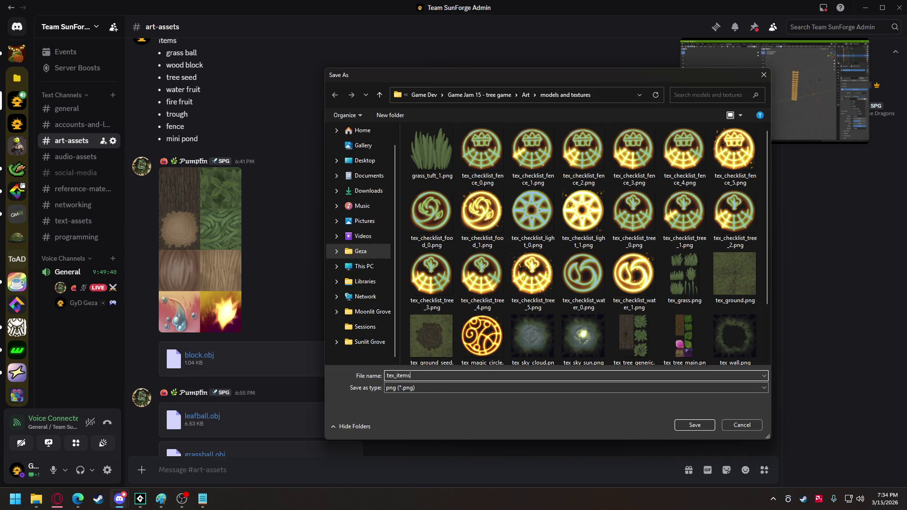
key("Return")
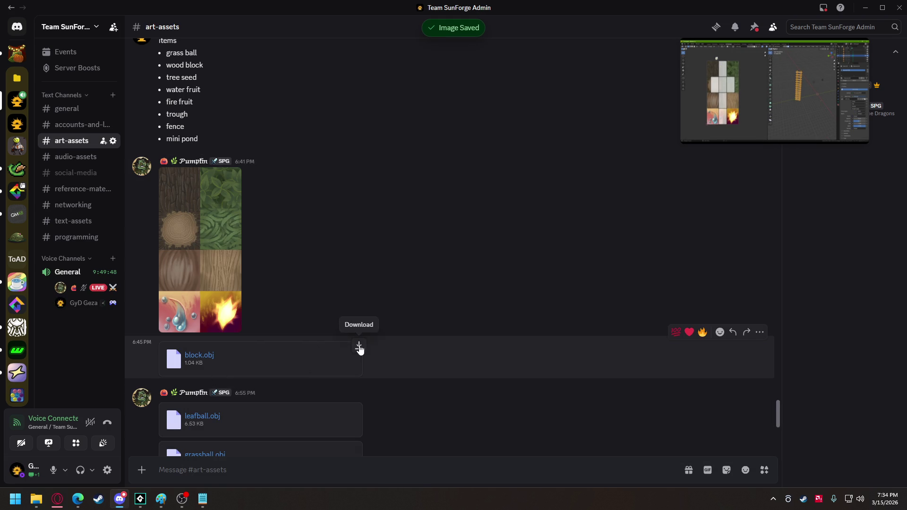
left_click(359, 345)
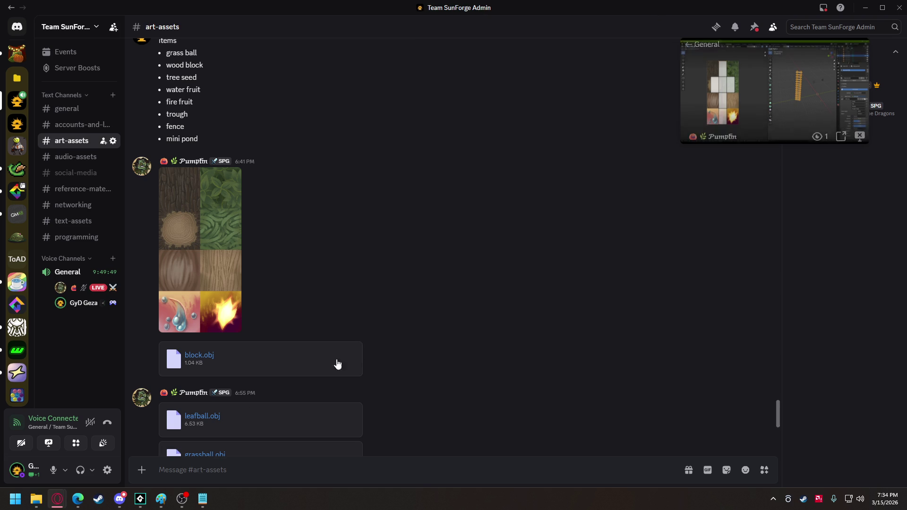
mouse_move(78, 500)
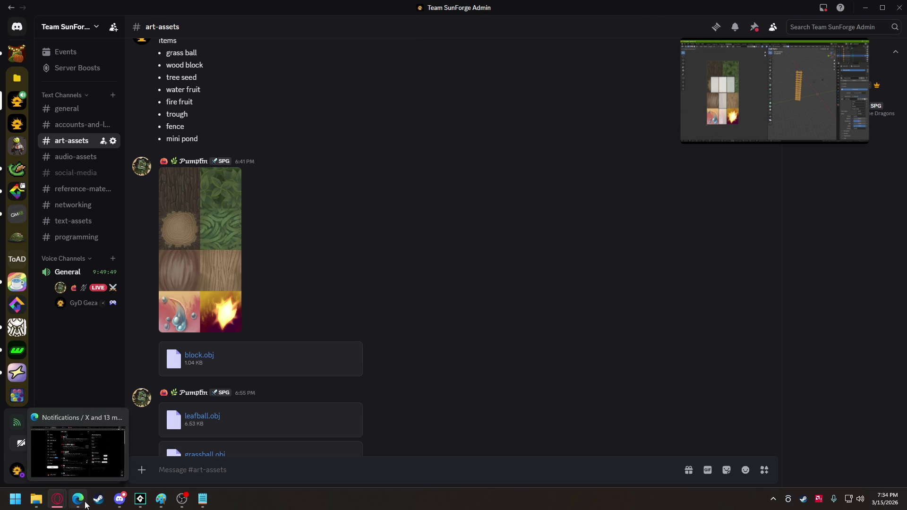
mouse_move(140, 500)
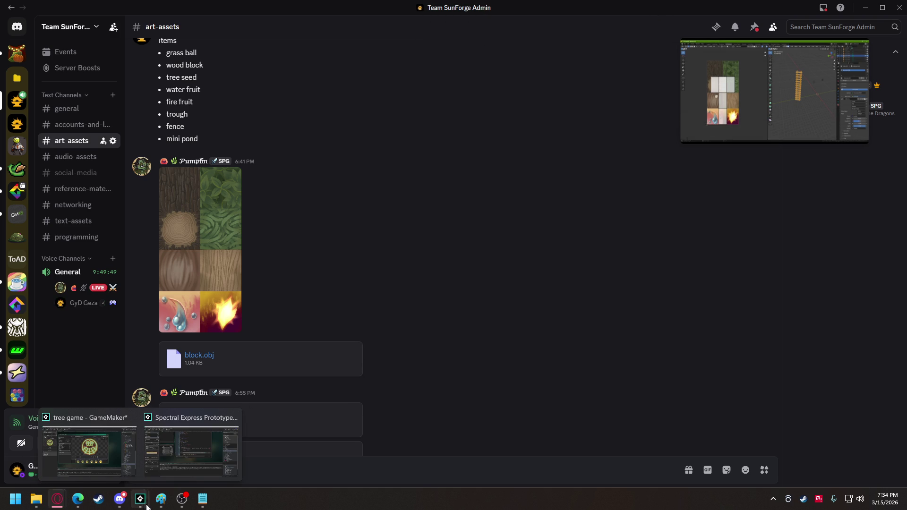
Step: Bring the tree game project forward and inspect the tex_magic_circle and tex_fuzz sprites
left_click(73, 464)
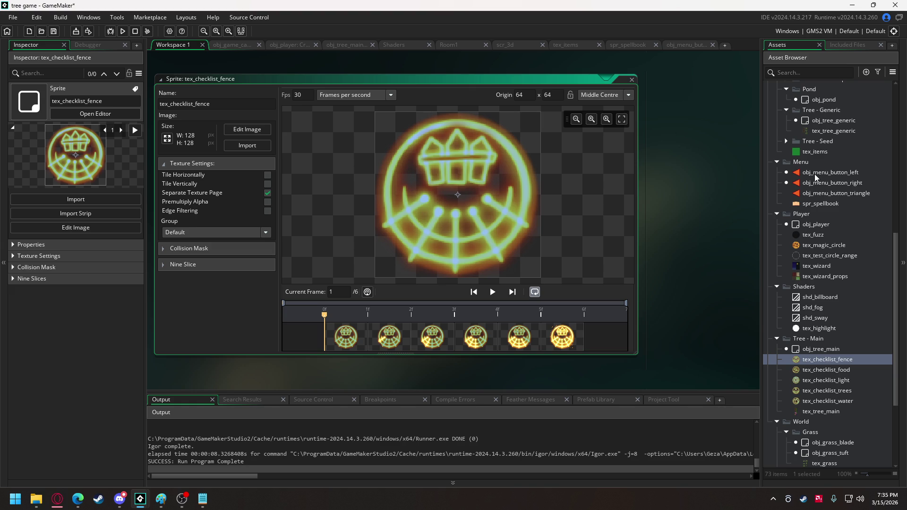
scroll(826, 222, "up", 4)
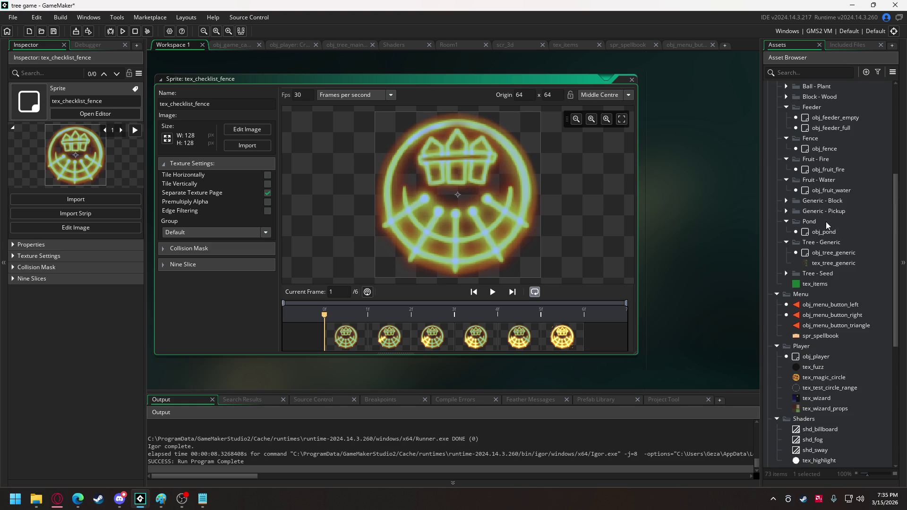
double_click(814, 379)
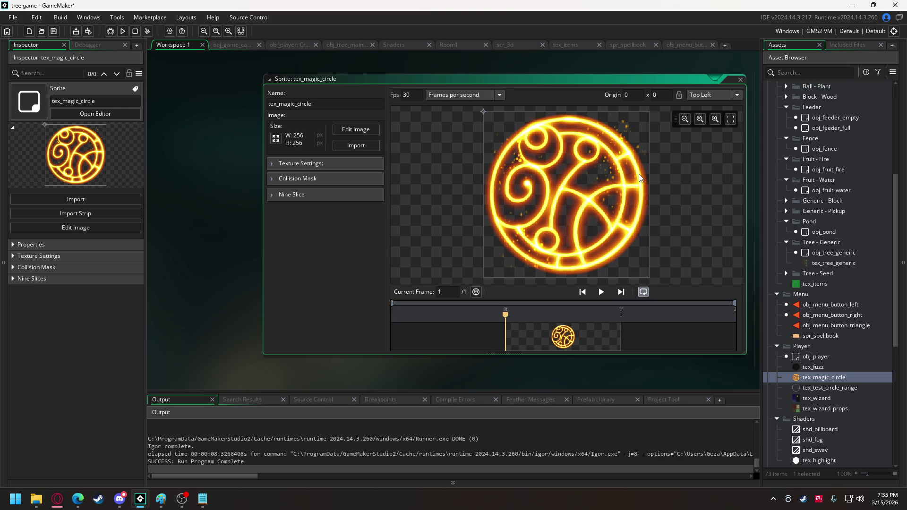
double_click(812, 368)
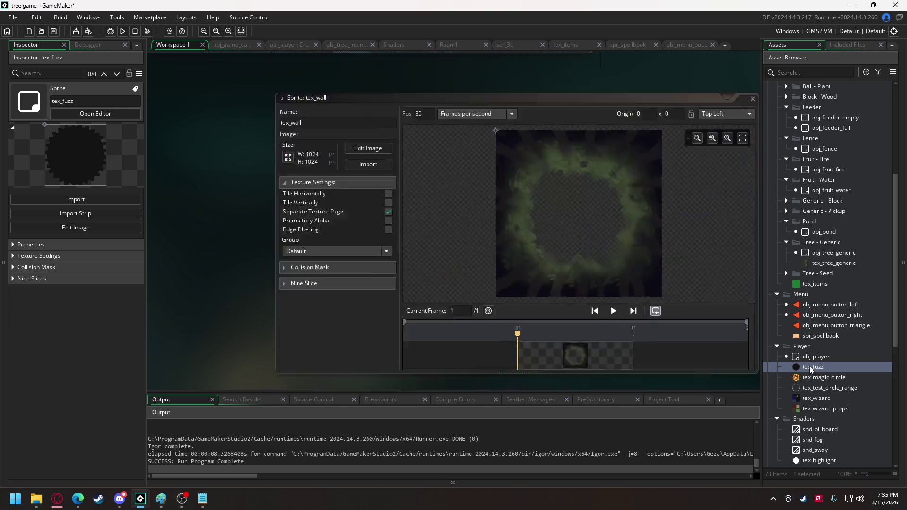
scroll(813, 239, "up", 5)
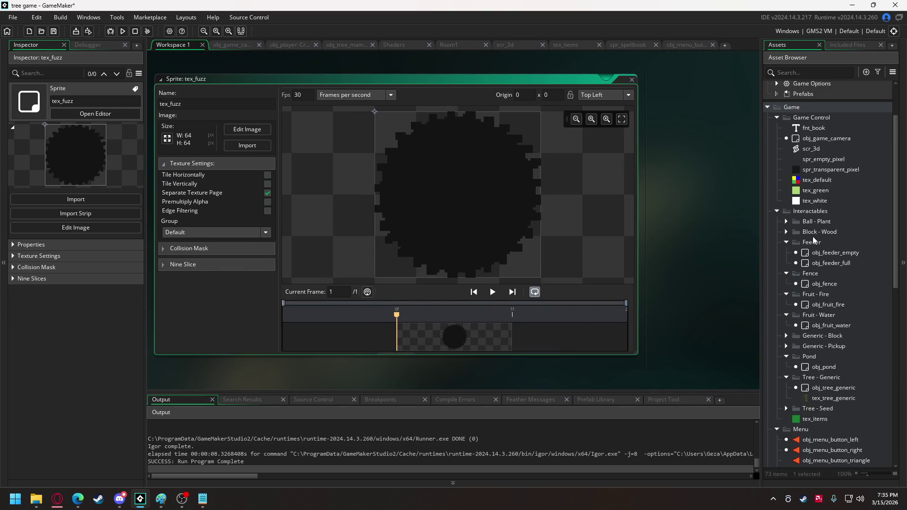
scroll(813, 237, "up", 2)
scroll(817, 236, "down", 10)
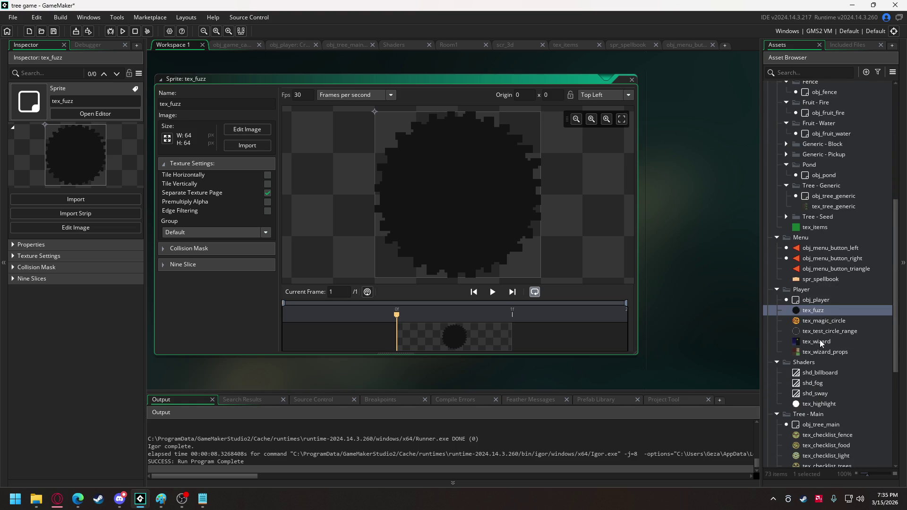
right_click(824, 270)
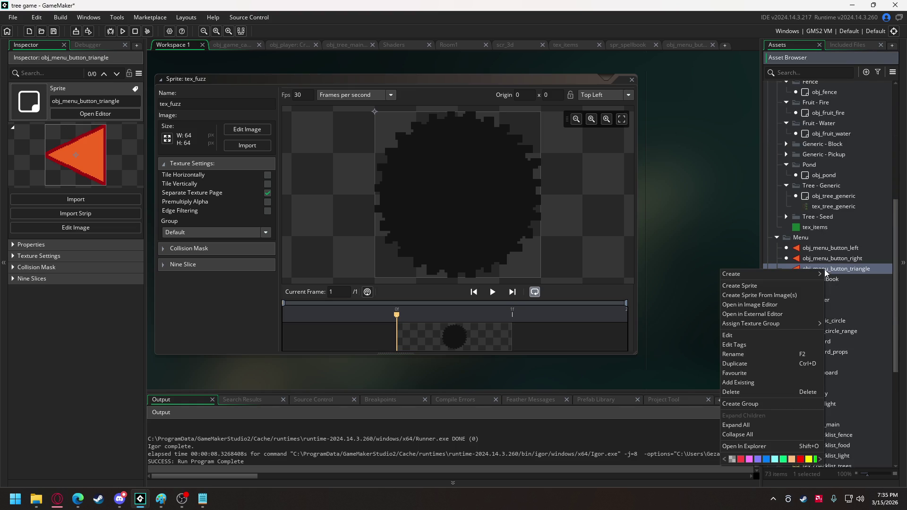
Step: Create a new sprite in the Menu group named spr_menu_icon_placeholder
left_click(788, 285)
type("spr_")
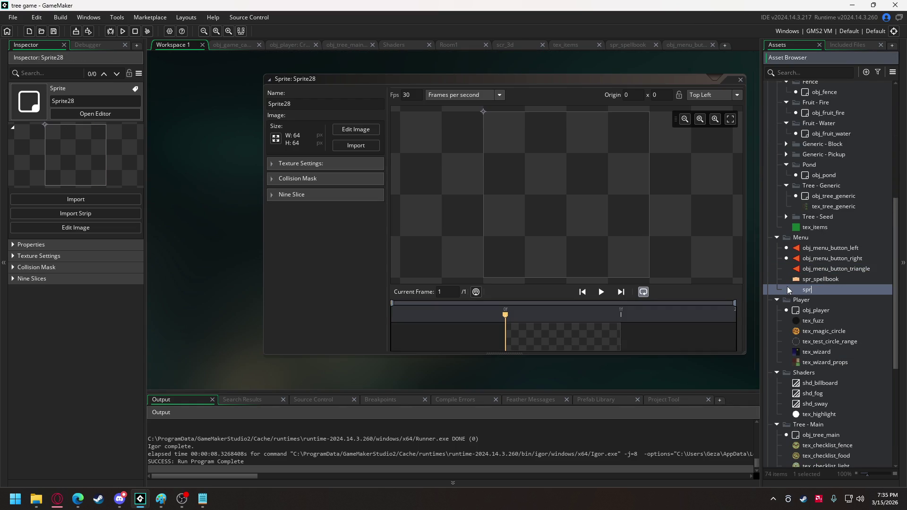
type("menu_icon_placeholder")
key("Return")
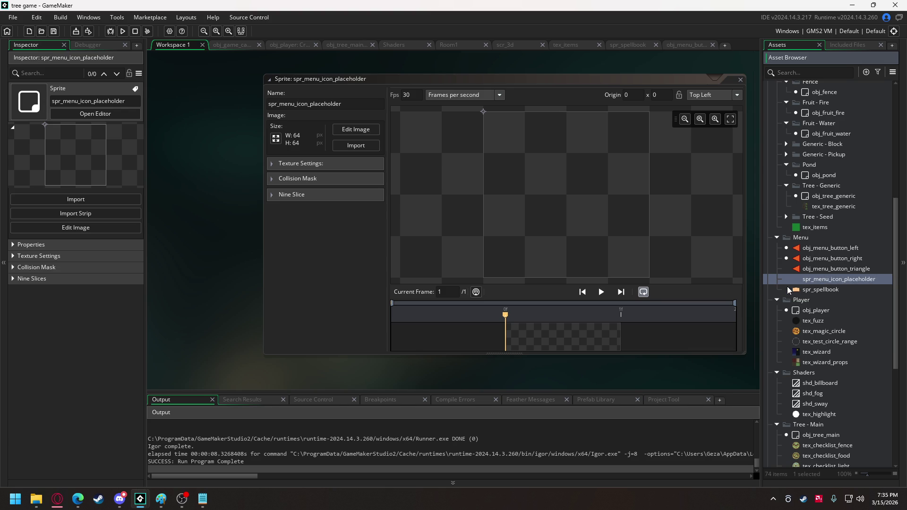
Step: Resize the sprite to 128 × 128 and set its origin to Middle Centre
left_click(276, 138)
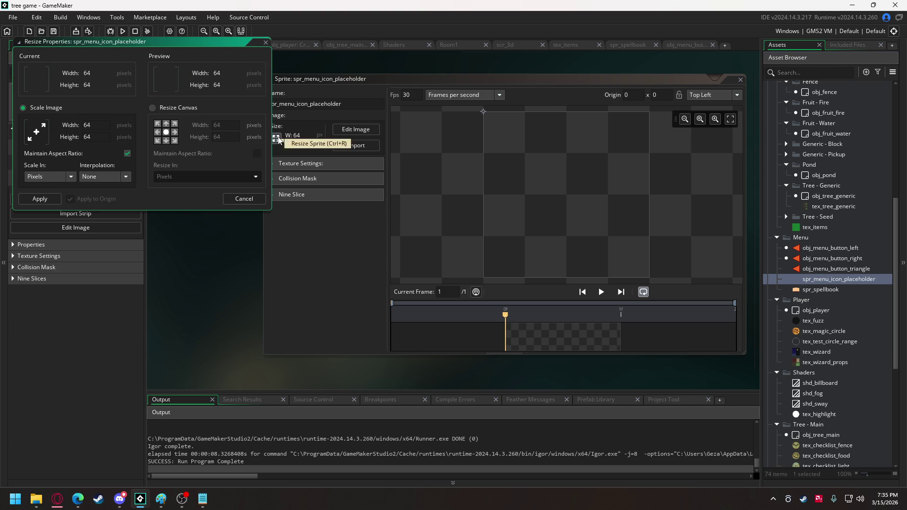
type("128")
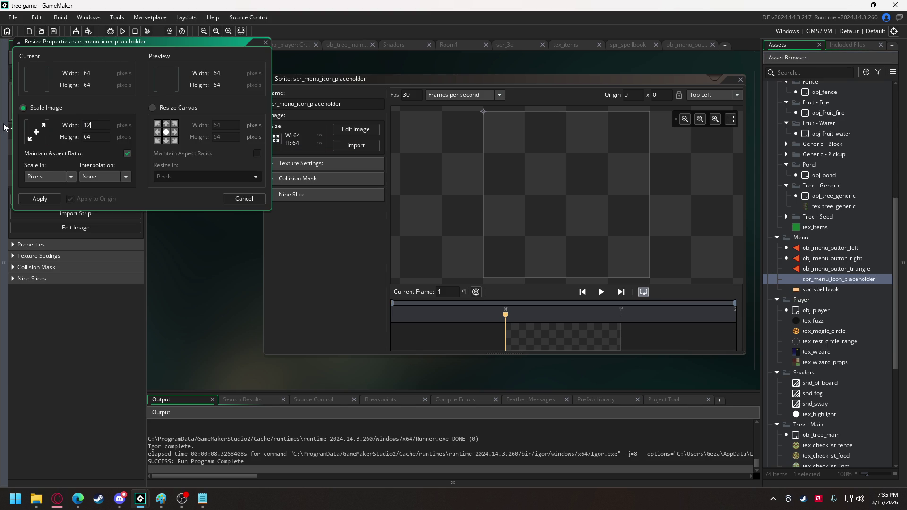
key("Return")
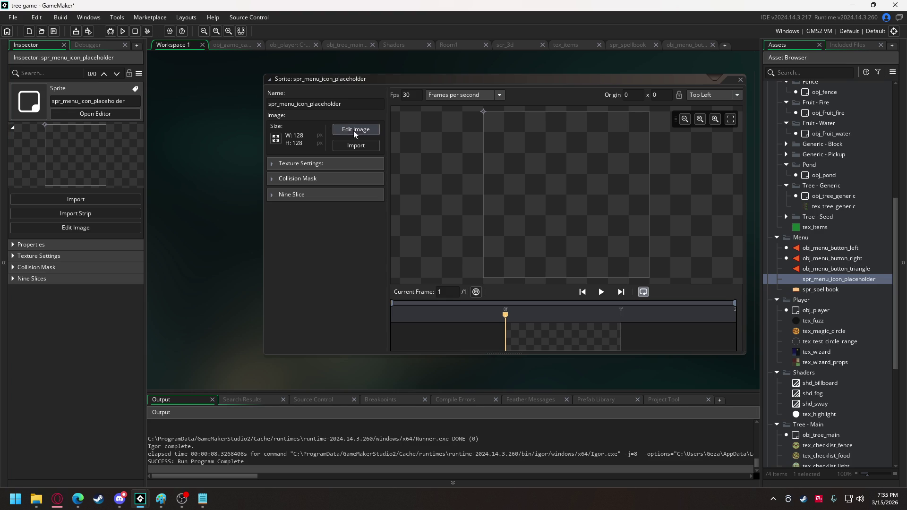
left_click(707, 95)
left_click(707, 143)
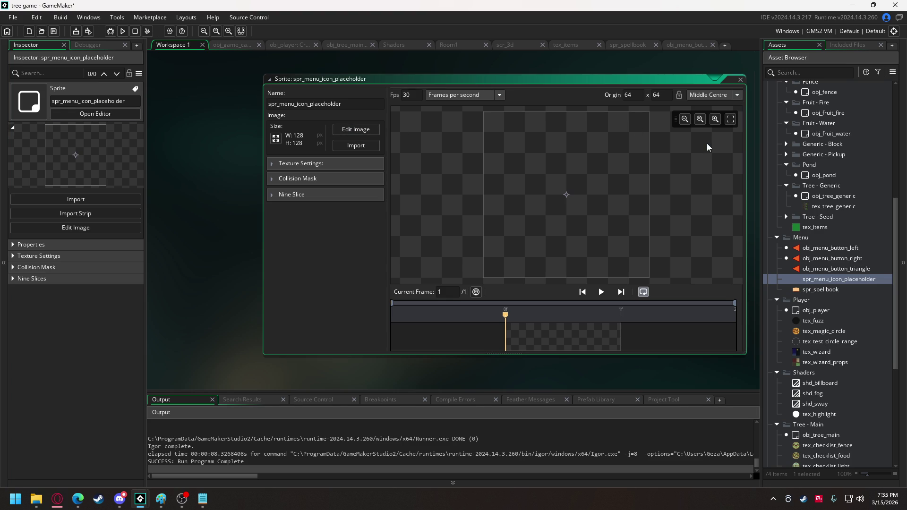
Step: Draw a large circle filling the sprite canvas with a 3-pixel ellipse stroke
left_click(359, 129)
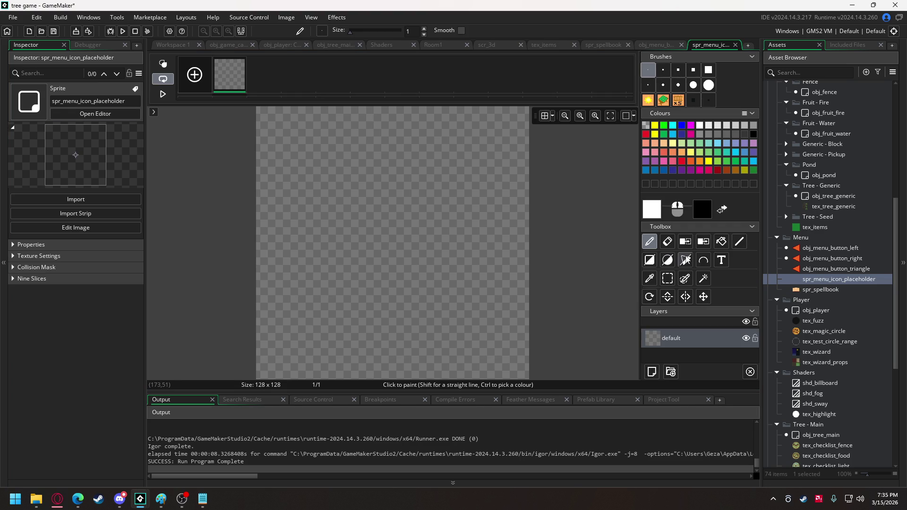
left_click(668, 260)
left_click(664, 70)
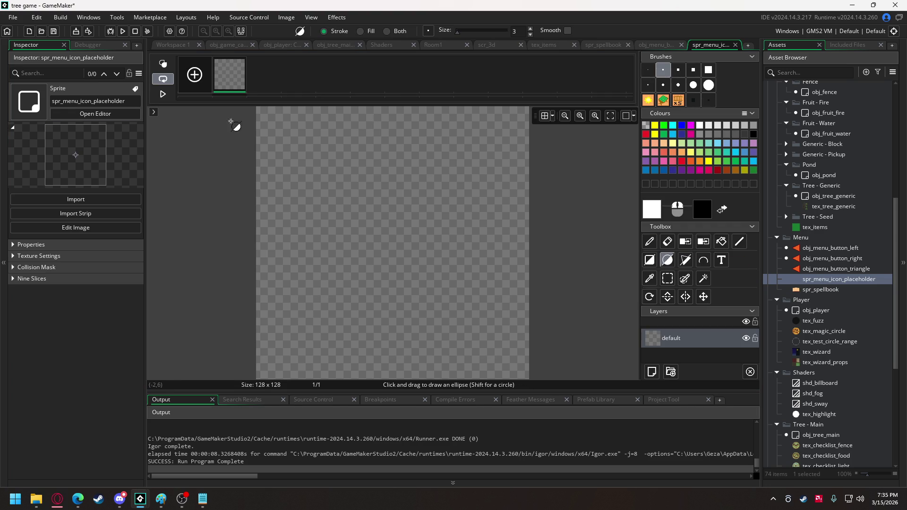
mouse_move(267, 114)
left_mouse_down()
mouse_move(374, 243)
mouse_move(492, 361)
mouse_move(513, 369)
left_mouse_up()
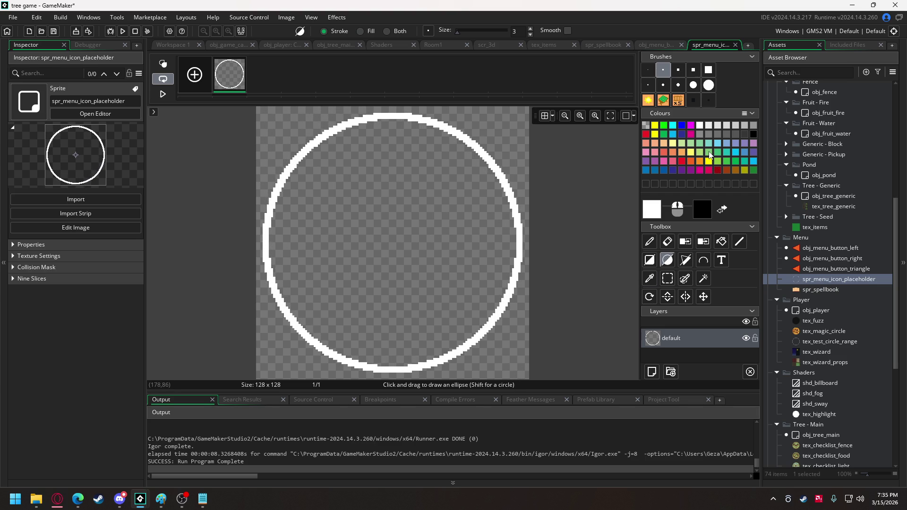
Step: Bucket-fill the circle's ring blue and its interior light cyan
left_click(647, 170)
left_click(721, 242)
left_click(520, 204)
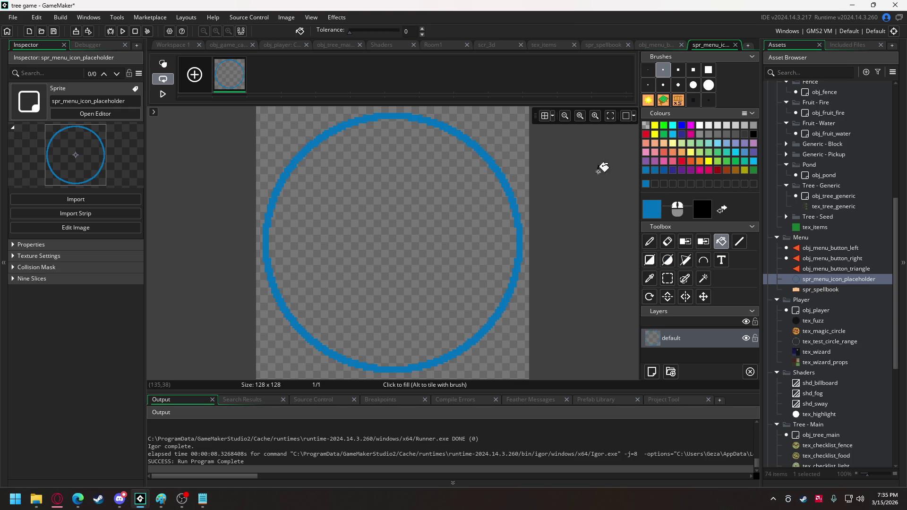
left_click(754, 161)
left_click(377, 173)
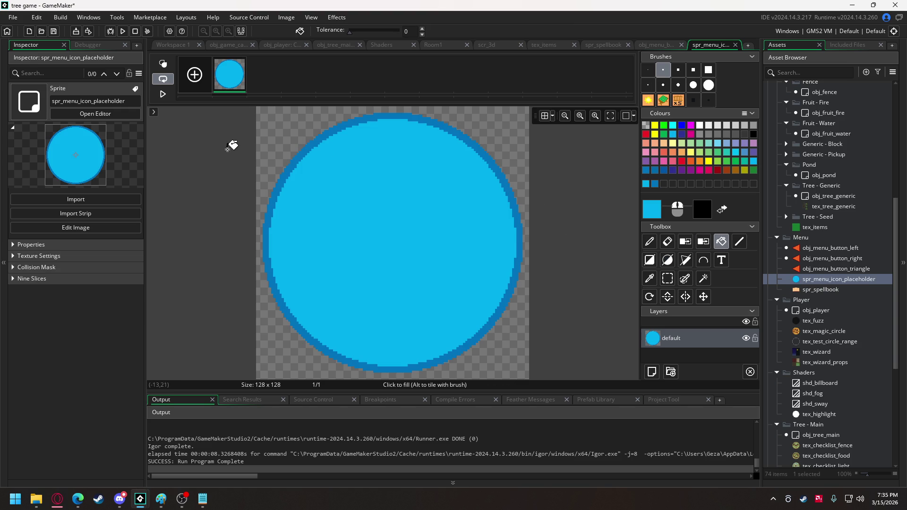
left_click(174, 45)
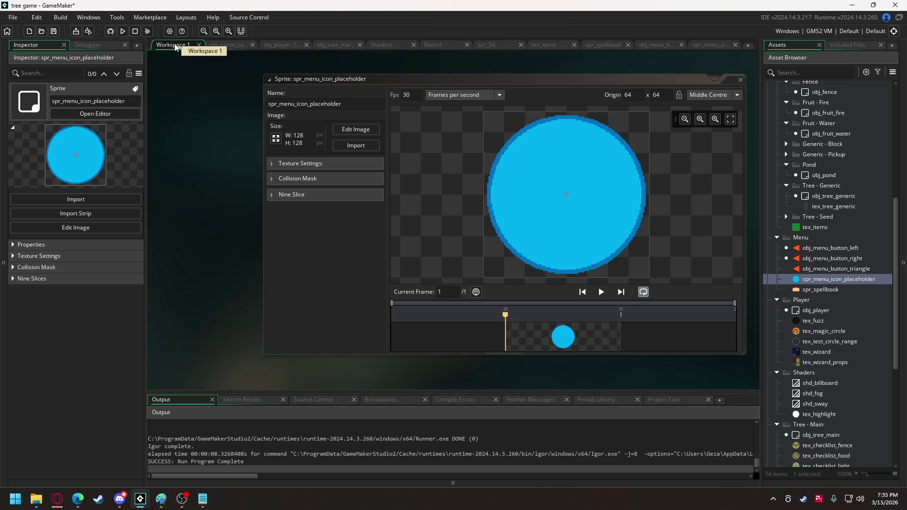
left_click(227, 44)
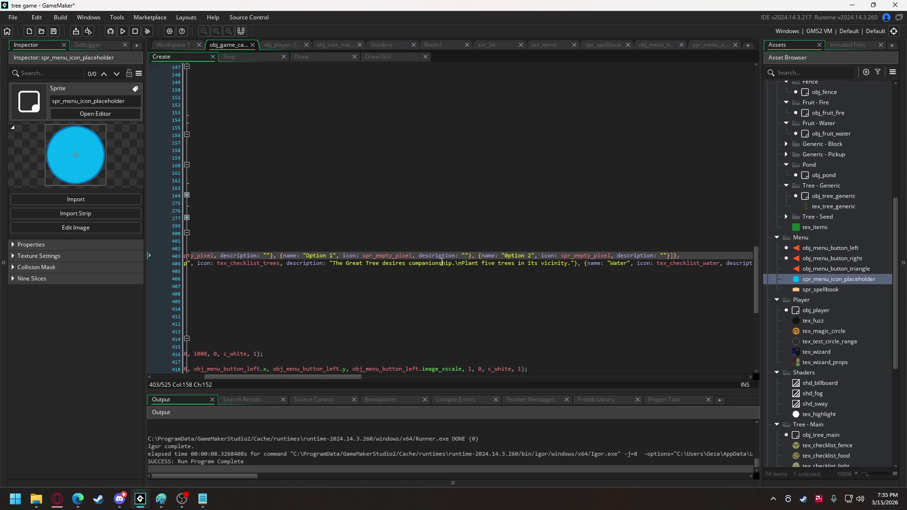
Step: Replace spr_empty_pixel with spr_menu_icon_placeholder as the icon for Option 1 and Option 2
left_click_drag(376, 257, 413, 259)
type("menu")
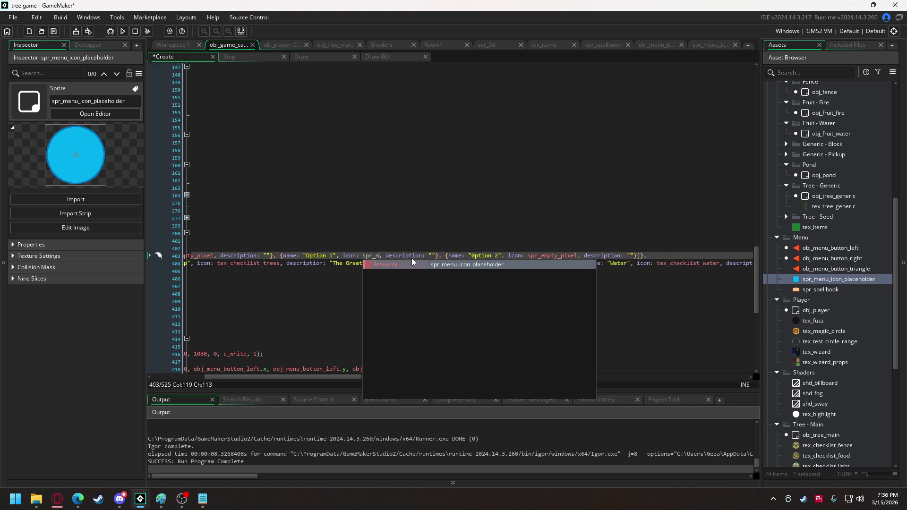
key("Return")
double_click(380, 255)
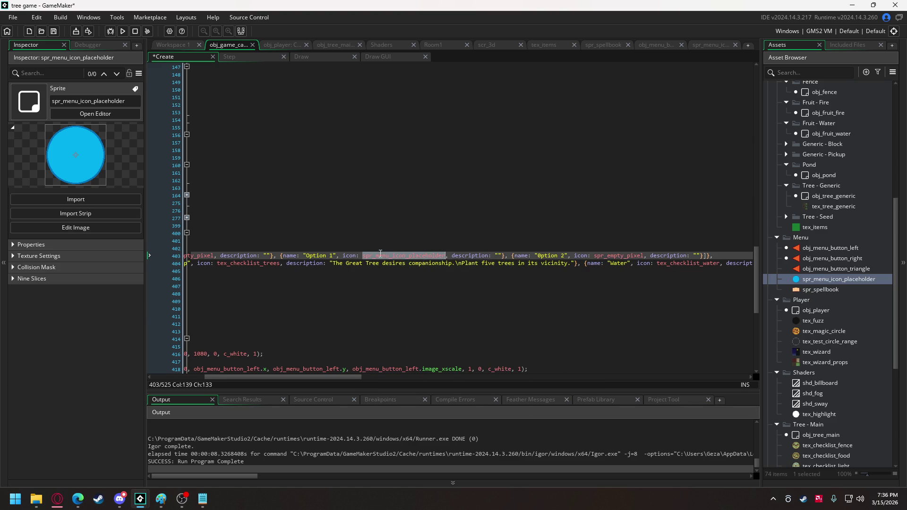
key("ctrl+c")
double_click(605, 255)
key("ctrl+v")
Step: Give Option 1 and Option 2 the description 'This option does nothing'
left_click(498, 256)
type("This option ")
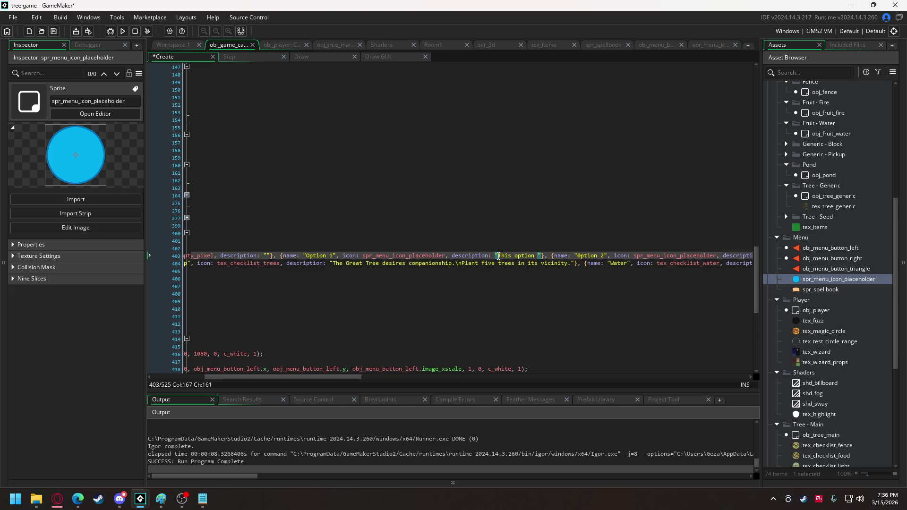
type("does nothing")
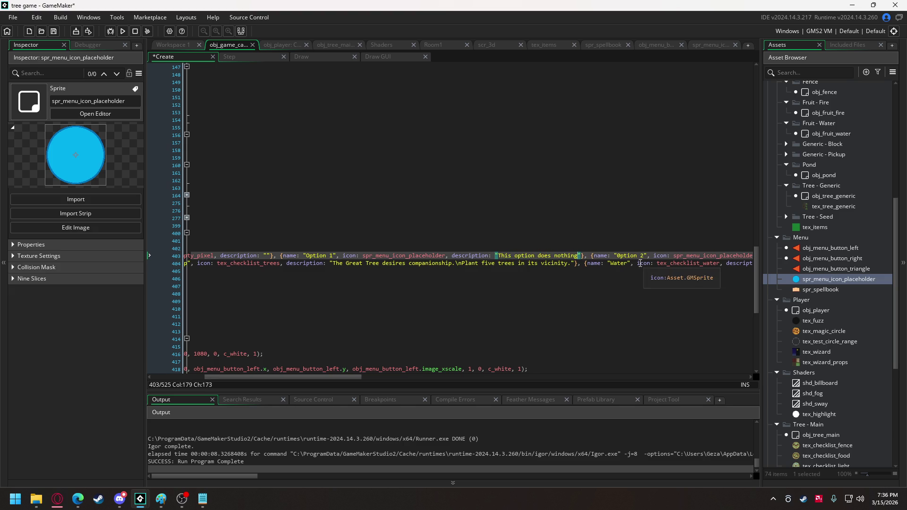
left_click_drag(363, 379, 424, 379)
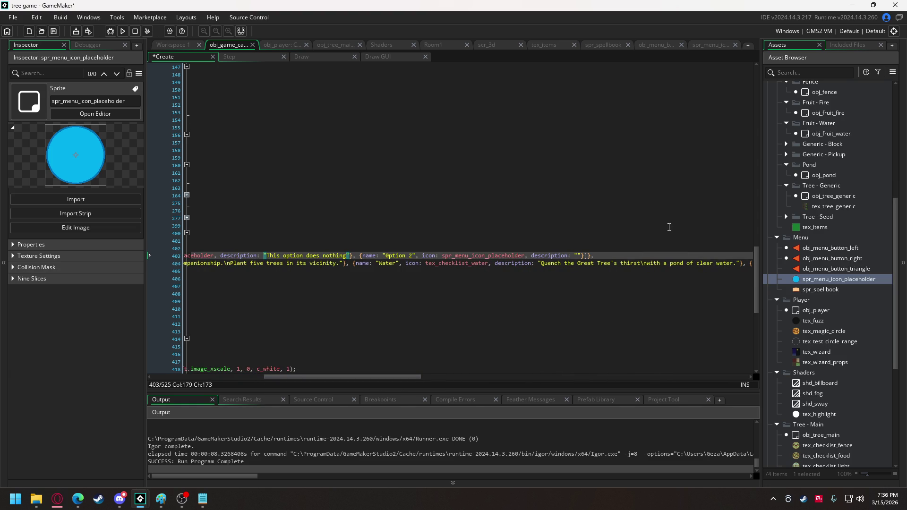
left_click(579, 256)
type("This option does nothing")
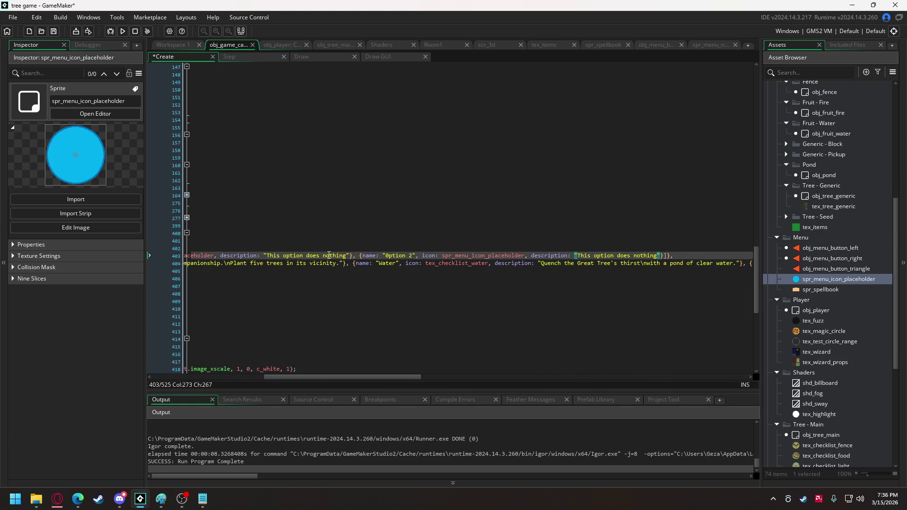
left_click_drag(352, 255, 665, 259)
Step: Duplicate the Option 2 menu entry and rename the copy to Exit
key("ctrl+c")
key("Right")
key("ctrl+v")
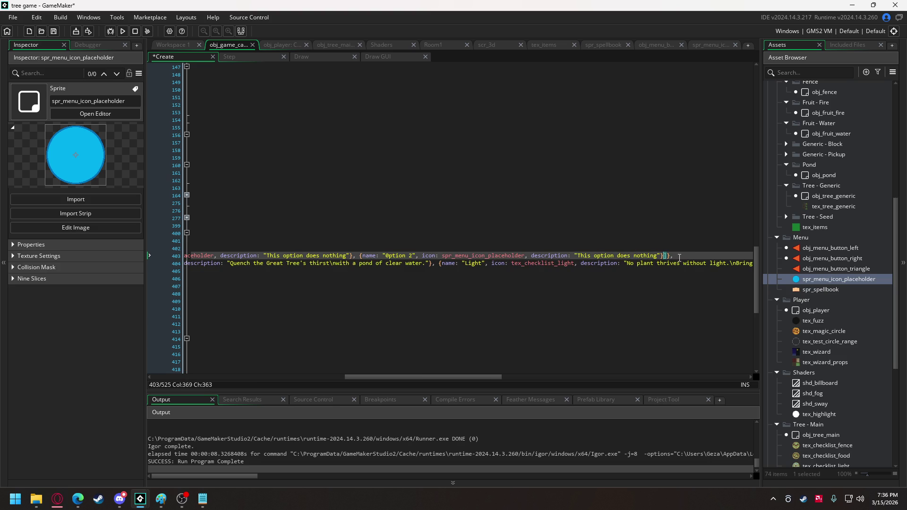
left_click_drag(385, 256, 412, 259)
type("Exit")
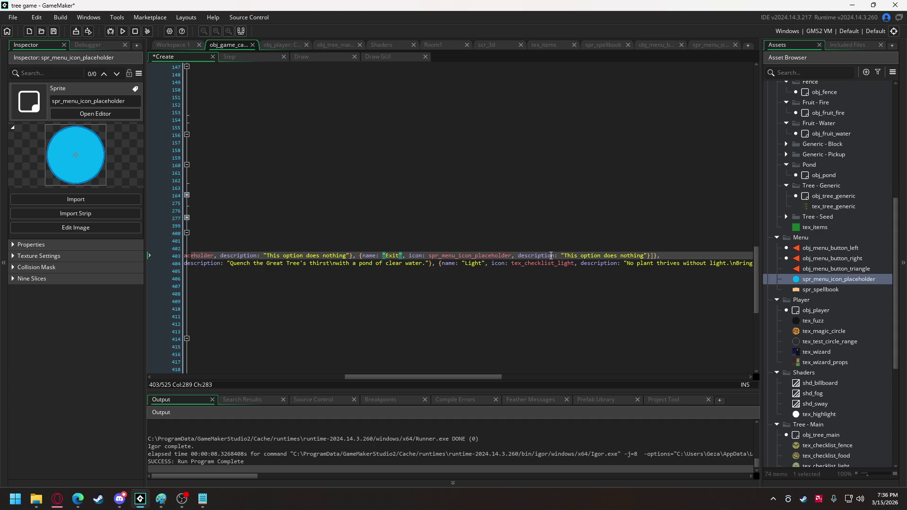
Step: Change the Exit entry's description to '- quits the game -' and run the game
left_click_drag(565, 256, 644, 254)
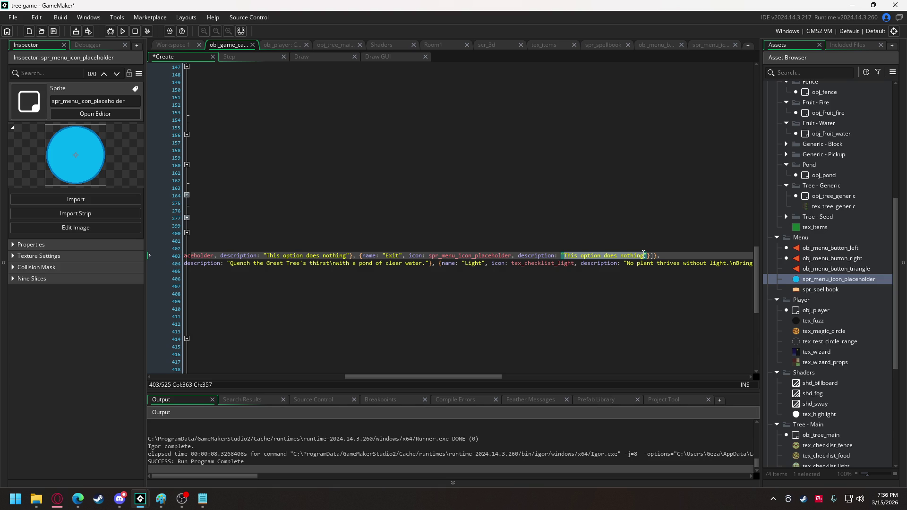
type("- ")
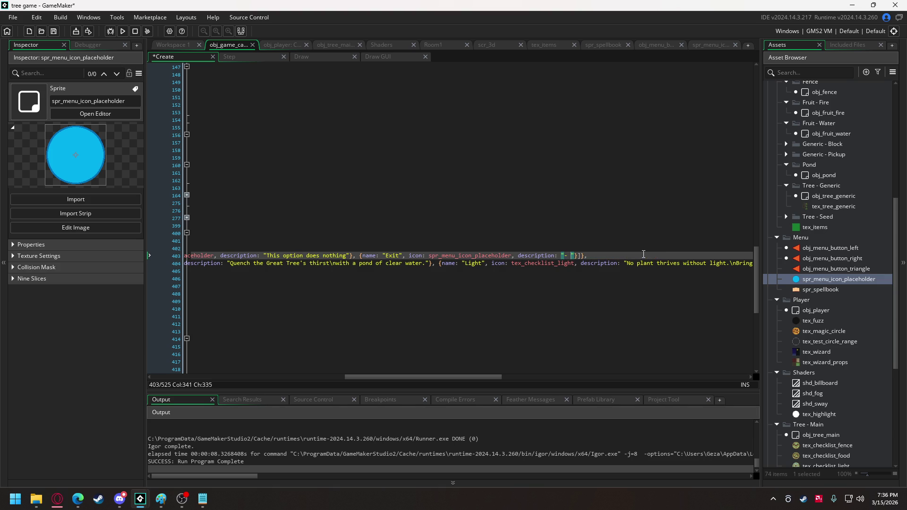
type("quits the gam")
type("e -")
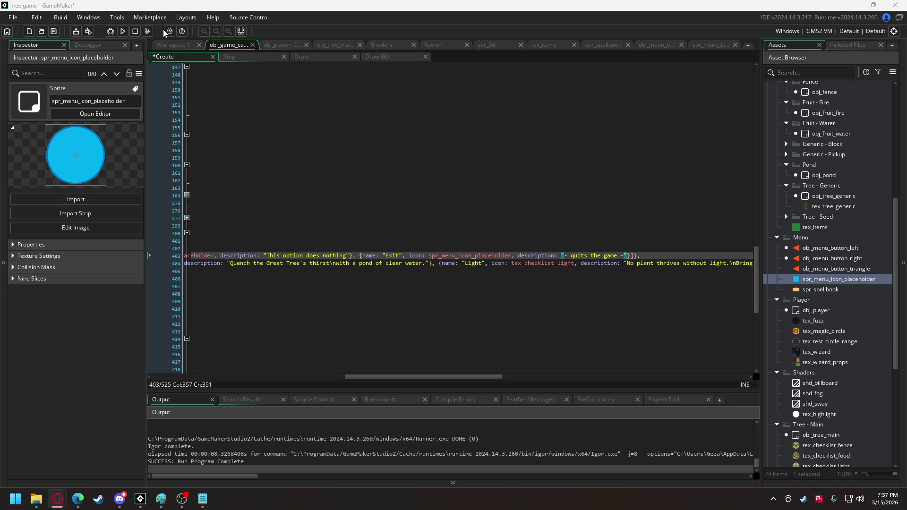
left_click(123, 31)
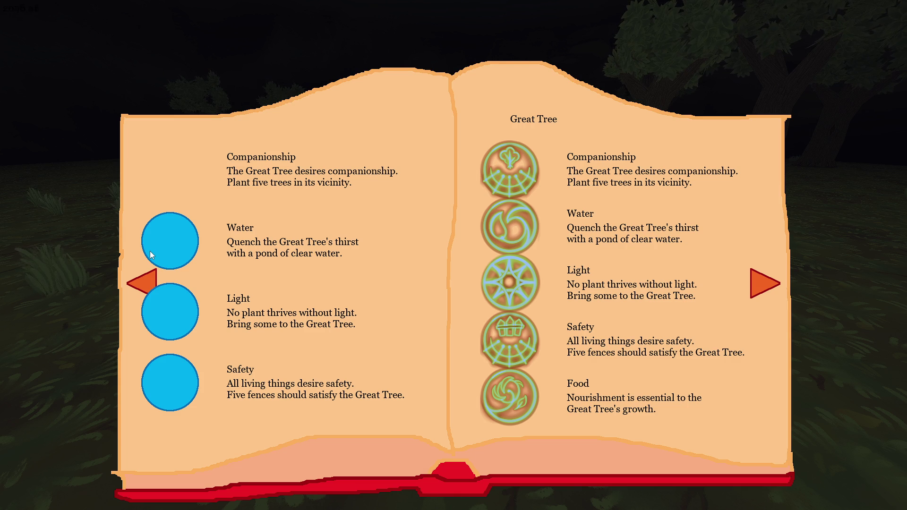
Step: Close the running test game with Alt+F4
key("alt+F4")
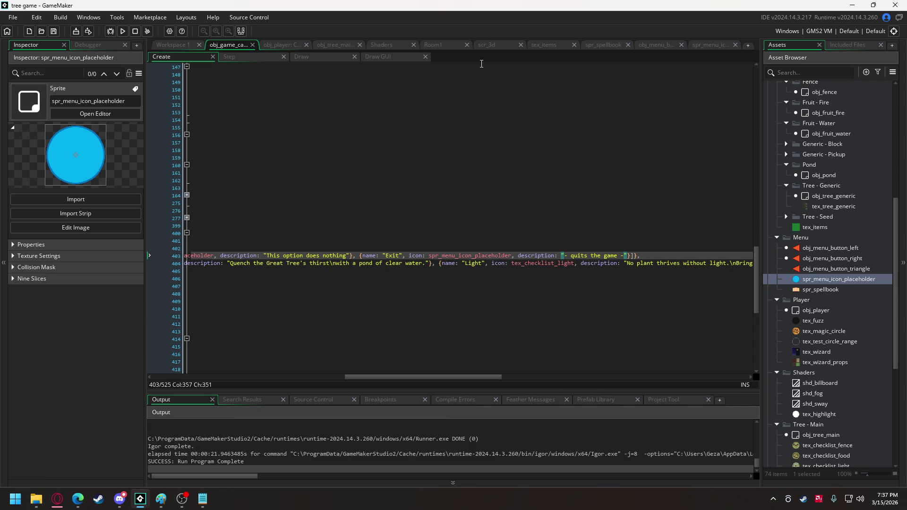
Step: Look over spr_spellbook, then scroll the obj_game Create code down to draw_menu
left_click(609, 45)
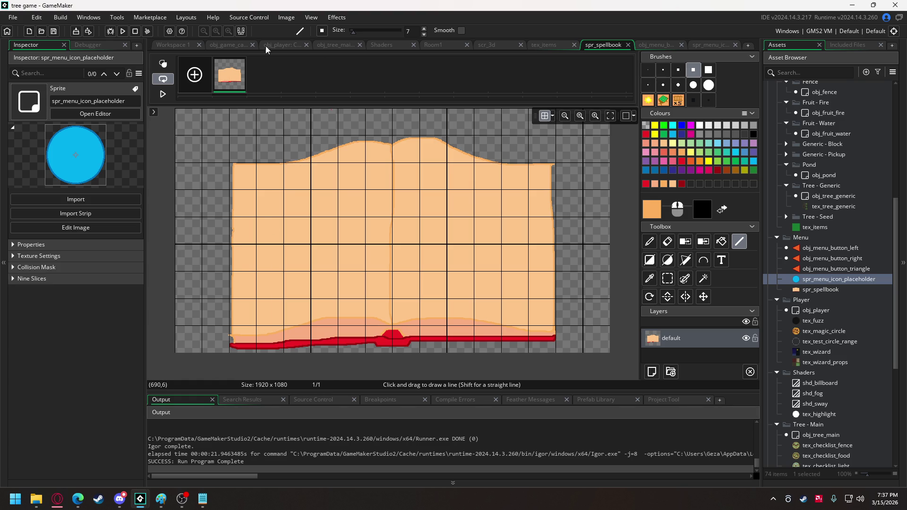
left_click(229, 47)
left_click_drag(405, 378, 212, 377)
scroll(320, 265, "down", 7)
scroll(320, 264, "down", 3)
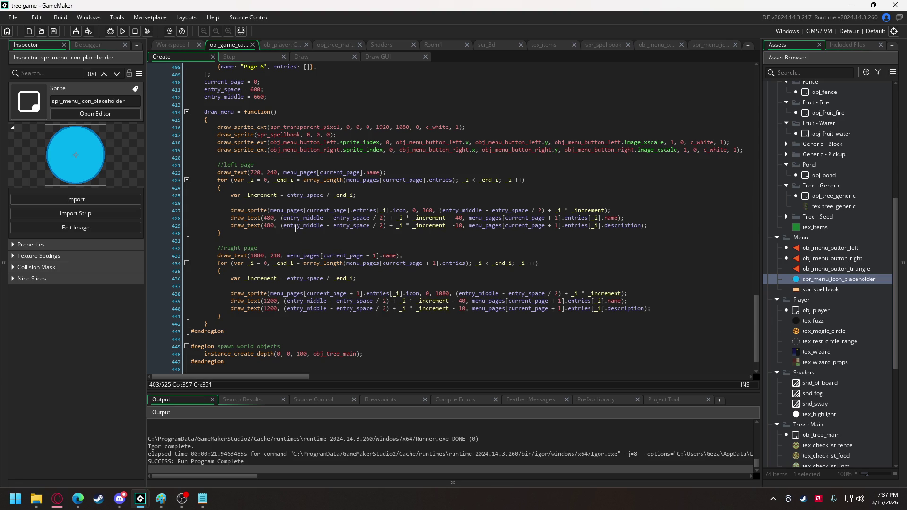
Step: Move left-page icons to x 420 and entry names and descriptions to x 600, then run
left_click(428, 211)
double_click(428, 210)
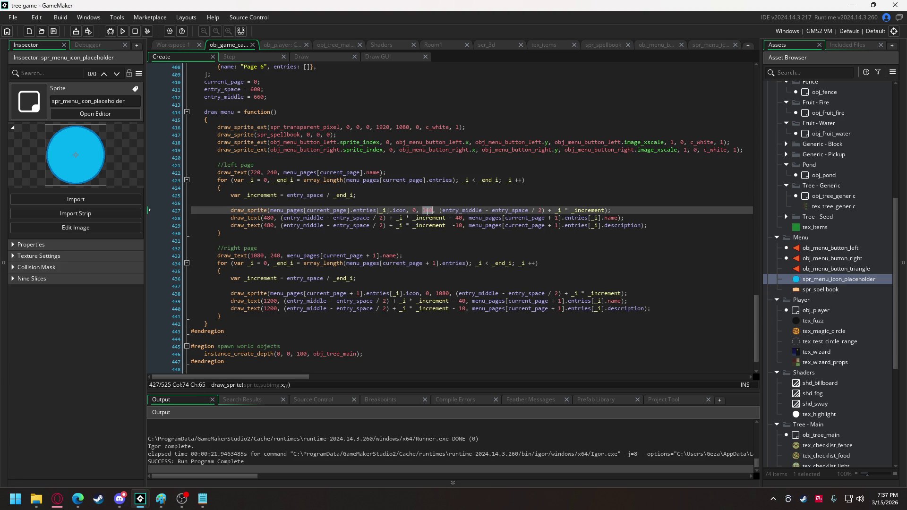
type("420")
left_click(266, 218)
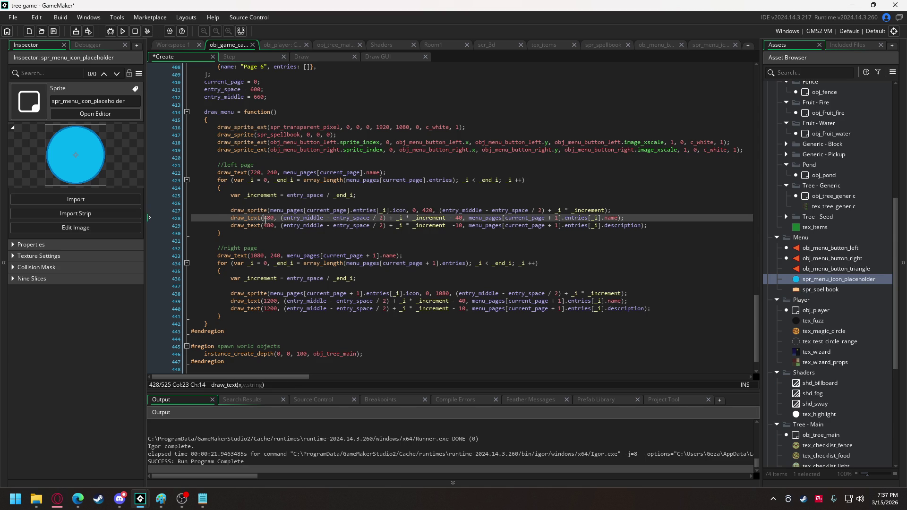
double_click(268, 225)
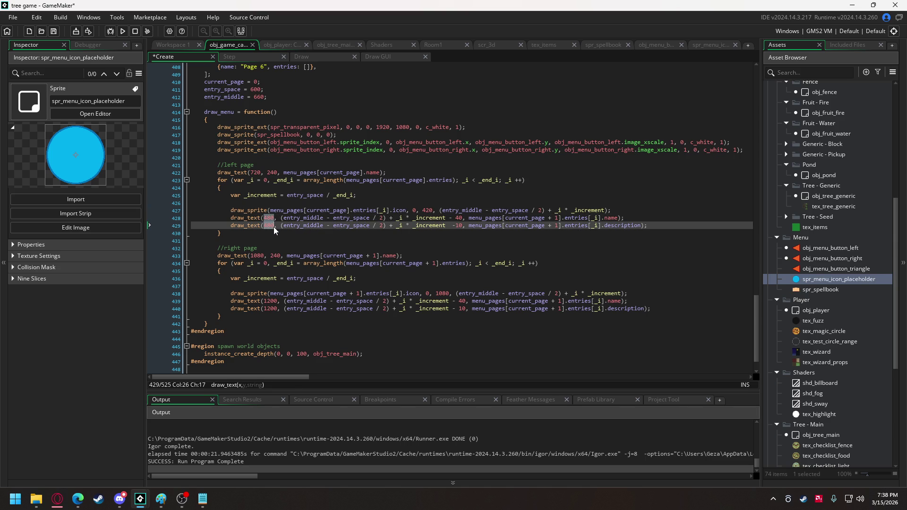
type("600")
left_click(457, 226)
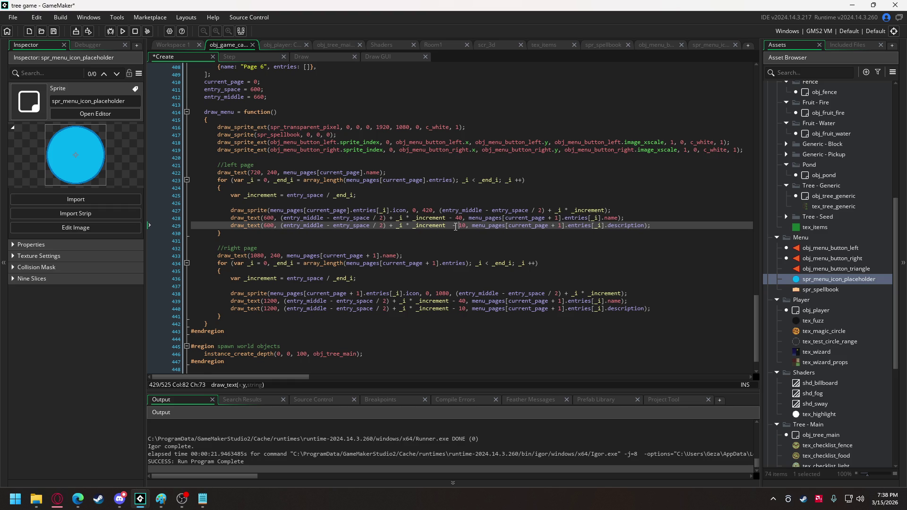
key("BackSpace")
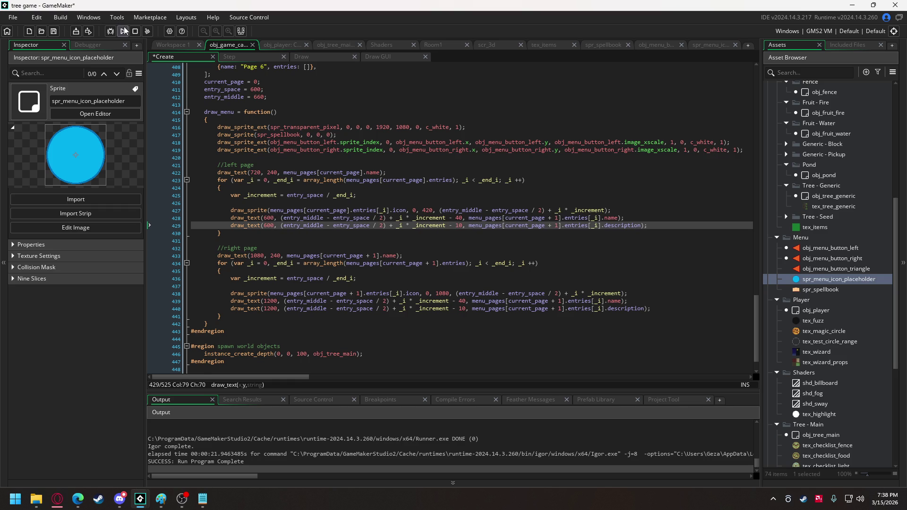
left_click(123, 31)
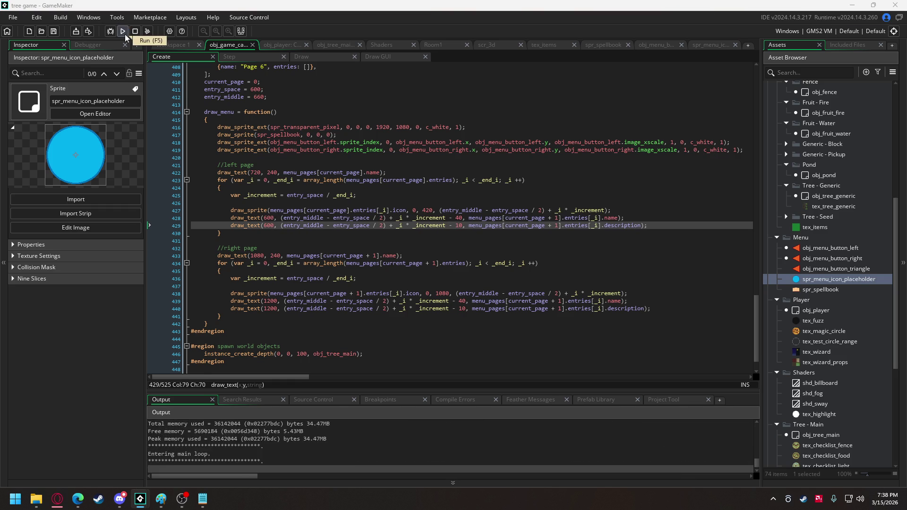
Step: Inspect the spellbook in the test run, then remove the stray space before 10
key("e")
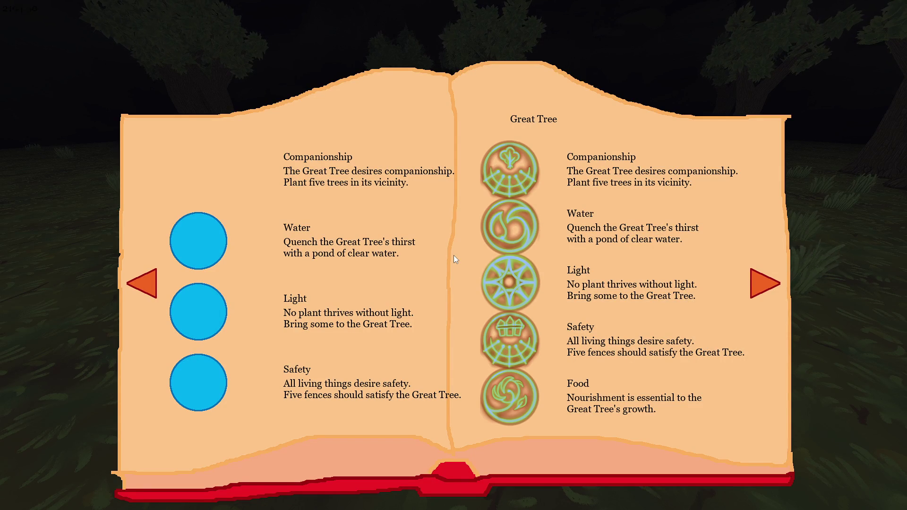
key("Escape")
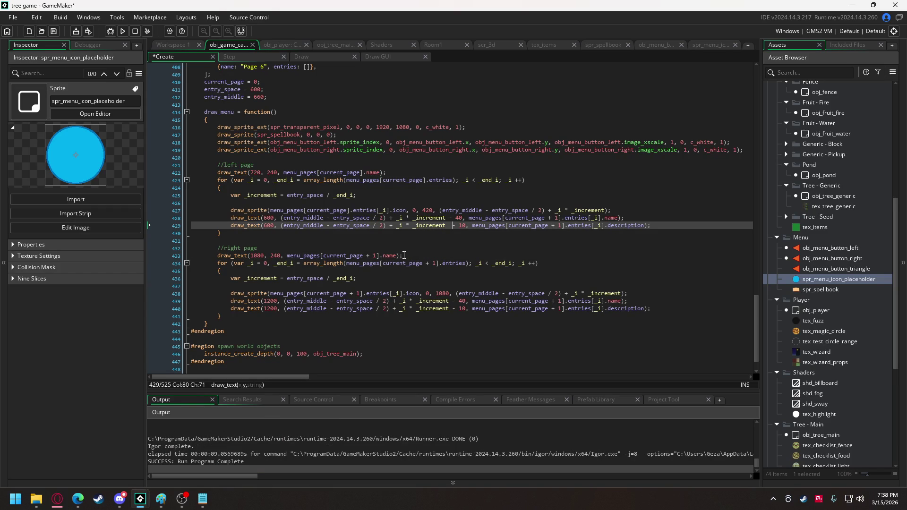
key("Right")
key("Delete")
Step: Revert both left-page draw_text x values to 480
key("Home")
key("ctrl+Right")
key("ctrl+Right")
key("alt+shift+Up")
key("alt+shift+Right")
key("alt+shift+Right")
key("alt+shift+Right")
type("480")
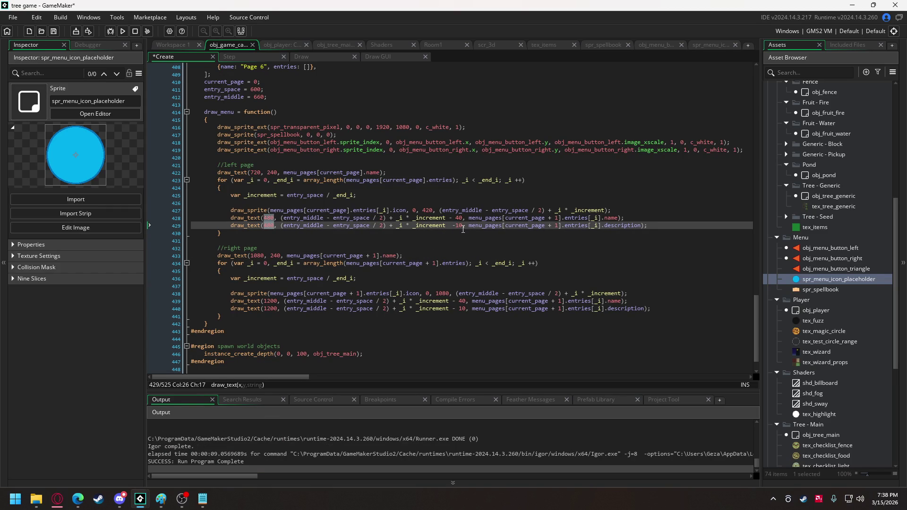
left_click(456, 226)
left_click(454, 226)
Step: Rebuild with F5 and check the spellbook layout again
key("F5")
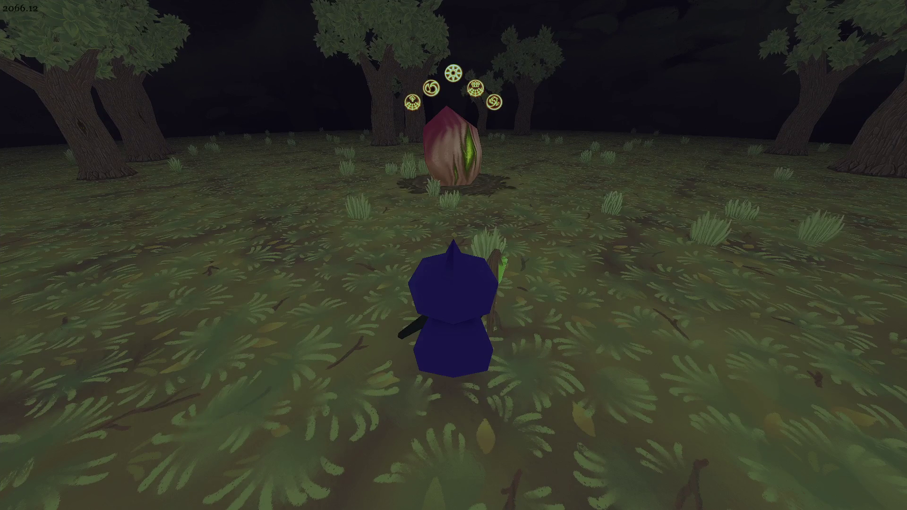
key("Tab")
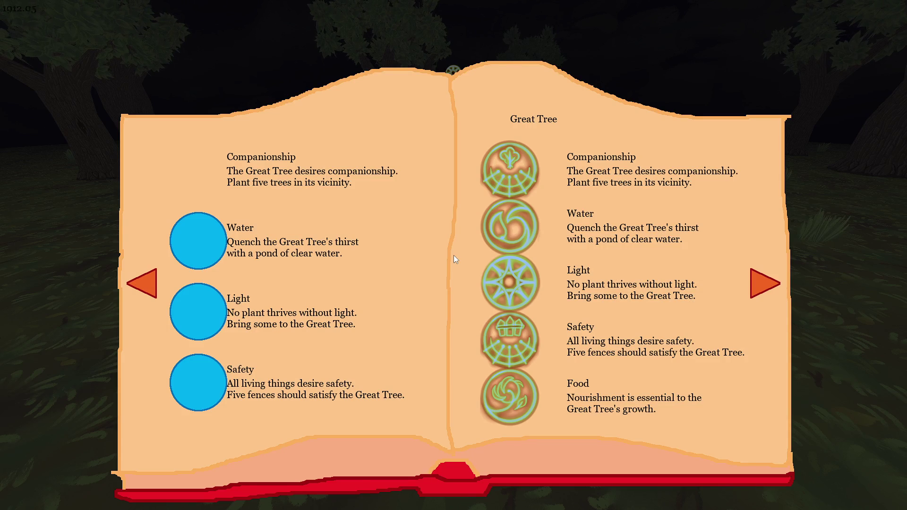
key("Escape")
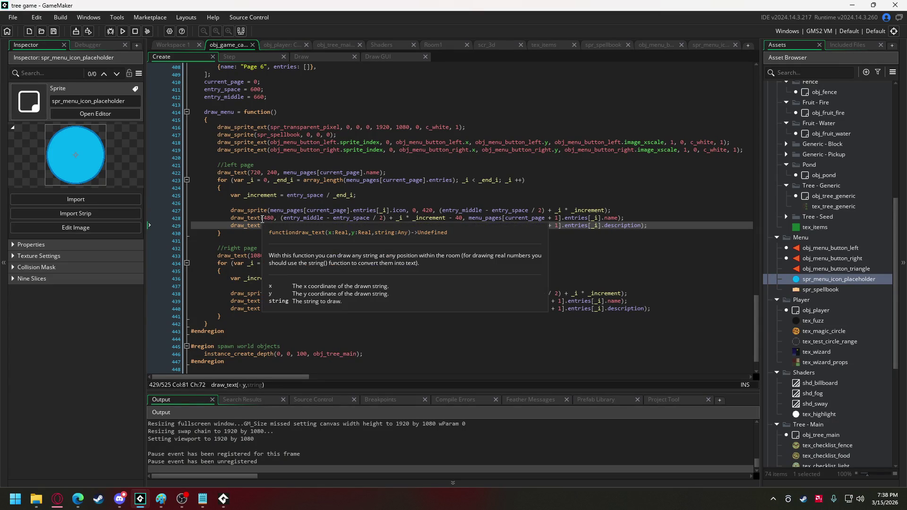
Step: Set the left-page draw_text x values to 540 and restart the test run
double_click(268, 225)
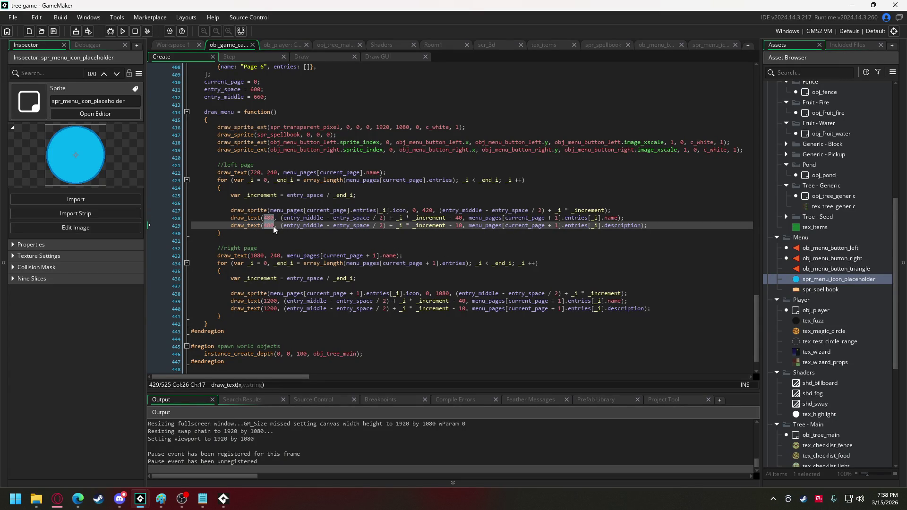
type("540")
left_click(123, 32)
left_click(478, 265)
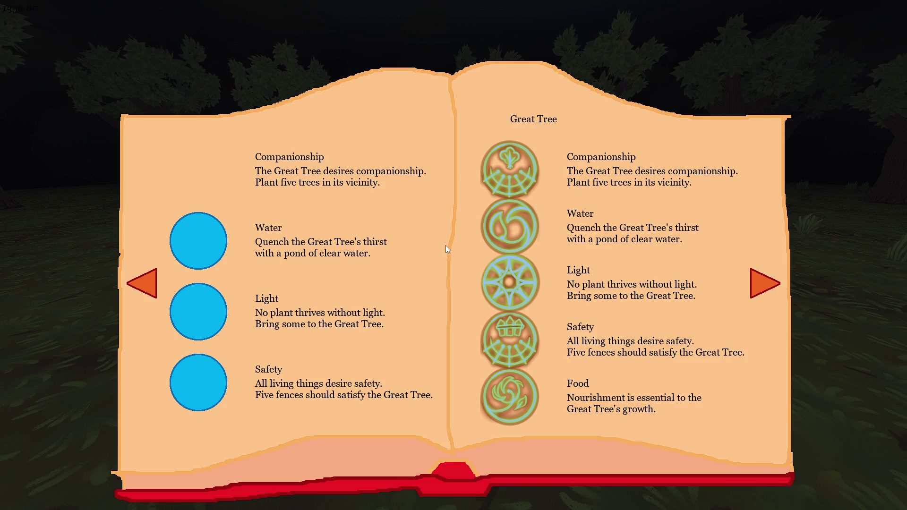
key("Escape")
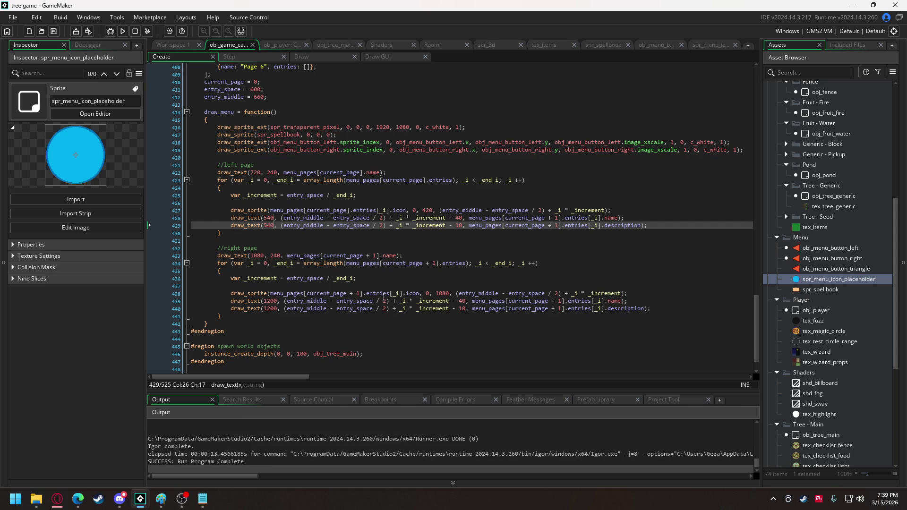
Step: Delete ' + 1' after current_page in the left-page text, then run and open the pause menu
scroll(385, 296, "up", 8)
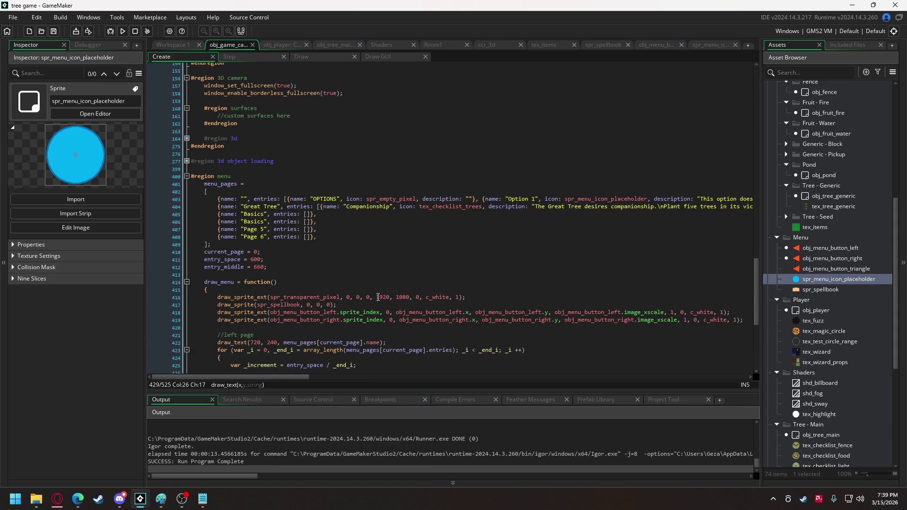
scroll(378, 297, "down", 4)
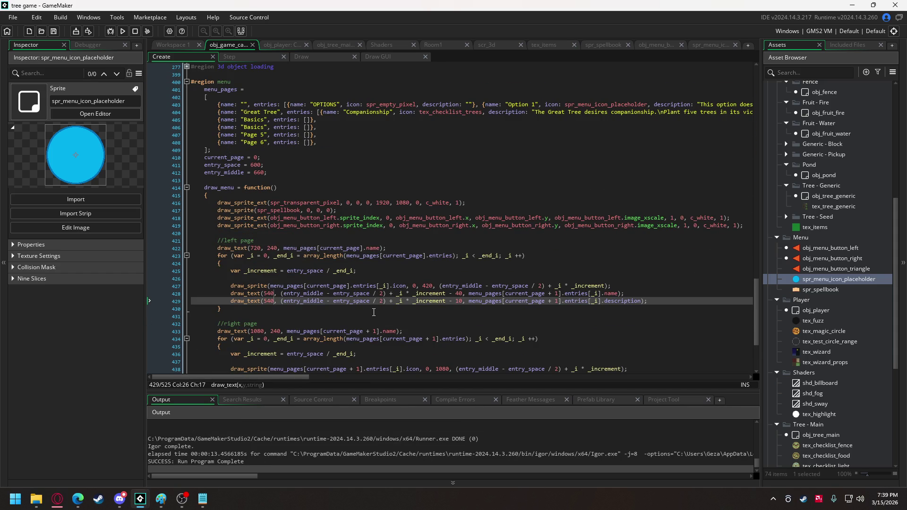
double_click(337, 286)
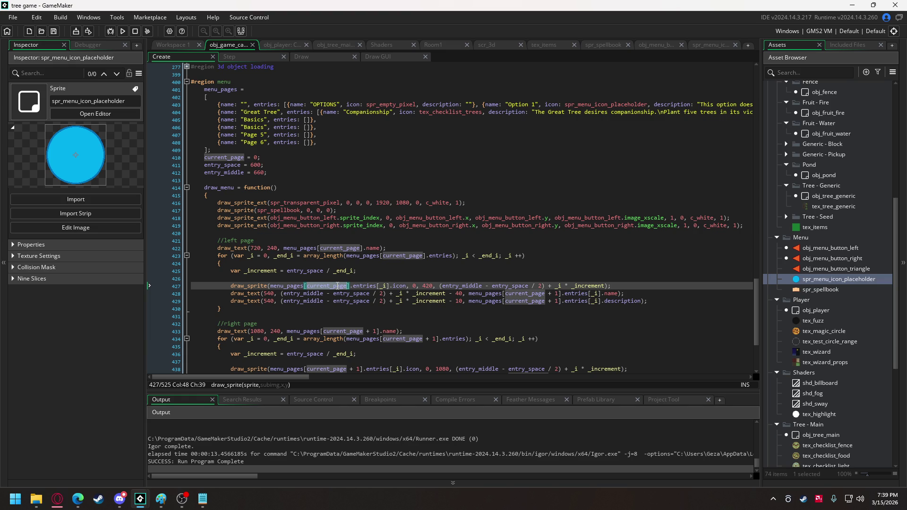
left_click_drag(546, 301, 559, 301)
key("BackSpace")
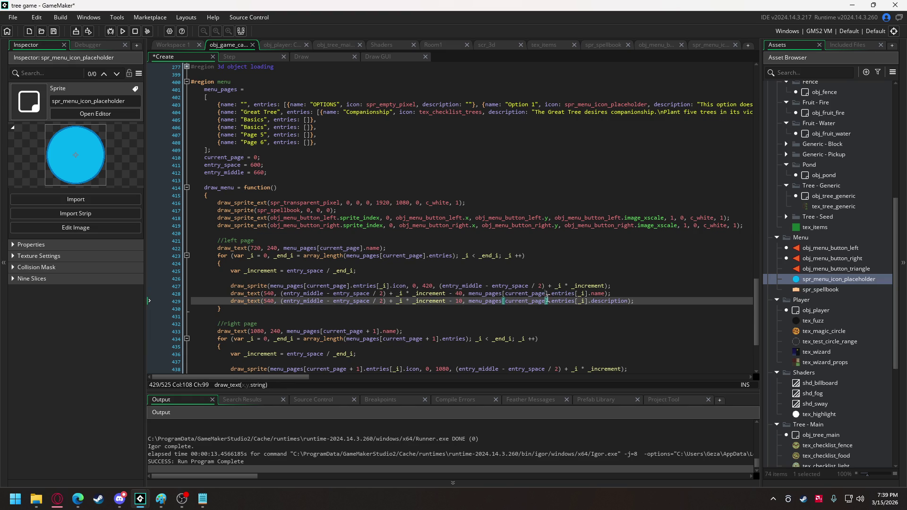
left_click(123, 31)
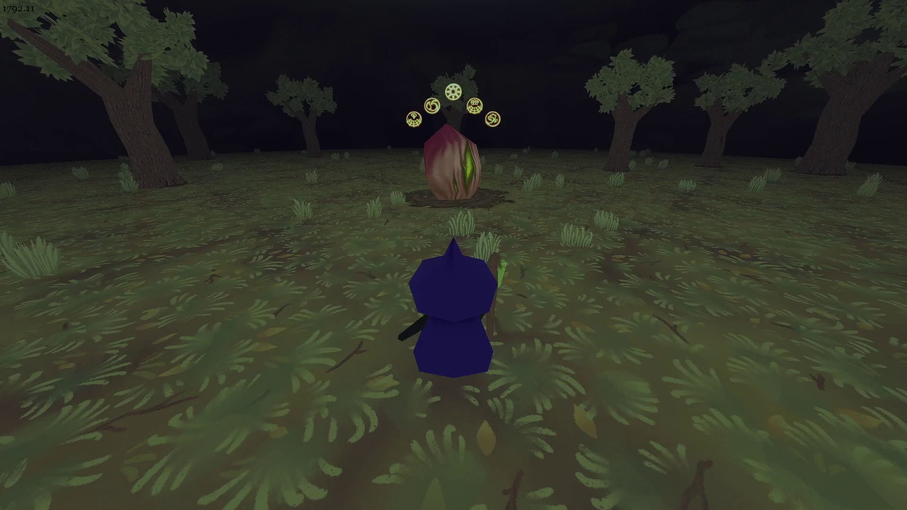
key("Escape")
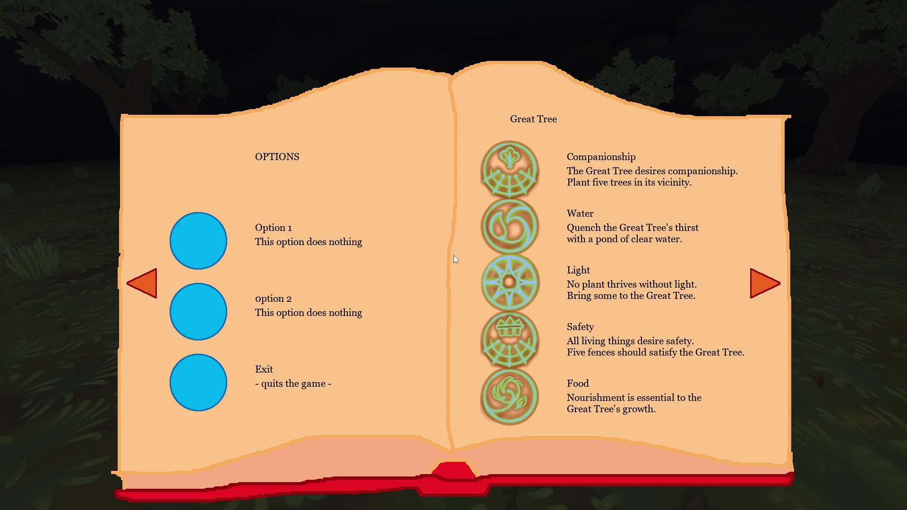
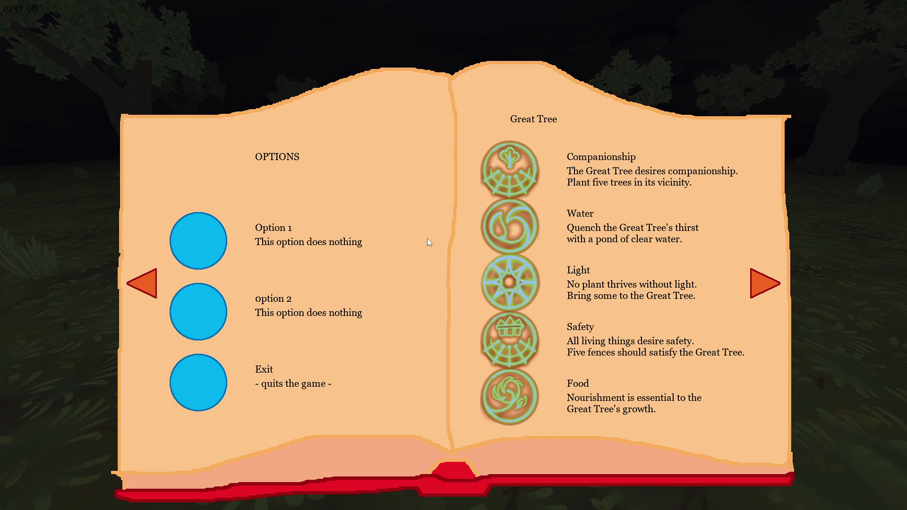
Step: Close the running game and add a group named Recipe Icons inside the Menu folder
key("Escape")
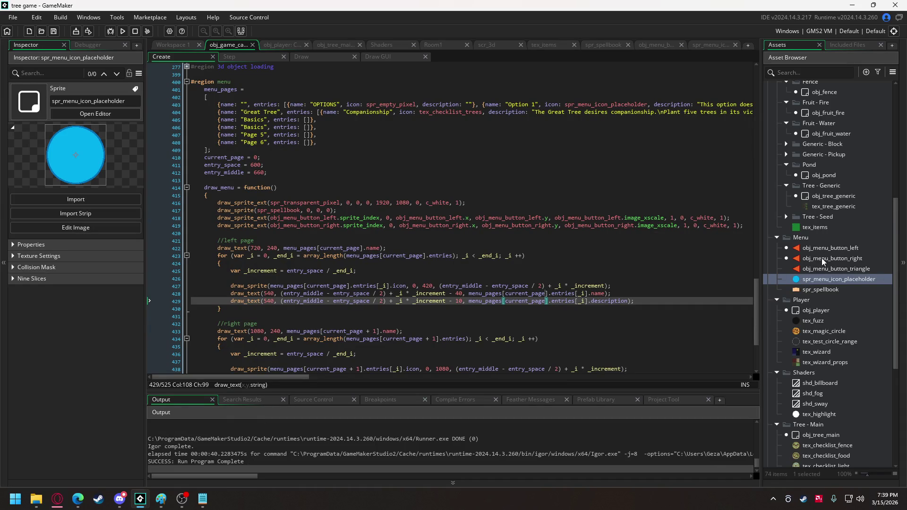
right_click(803, 239)
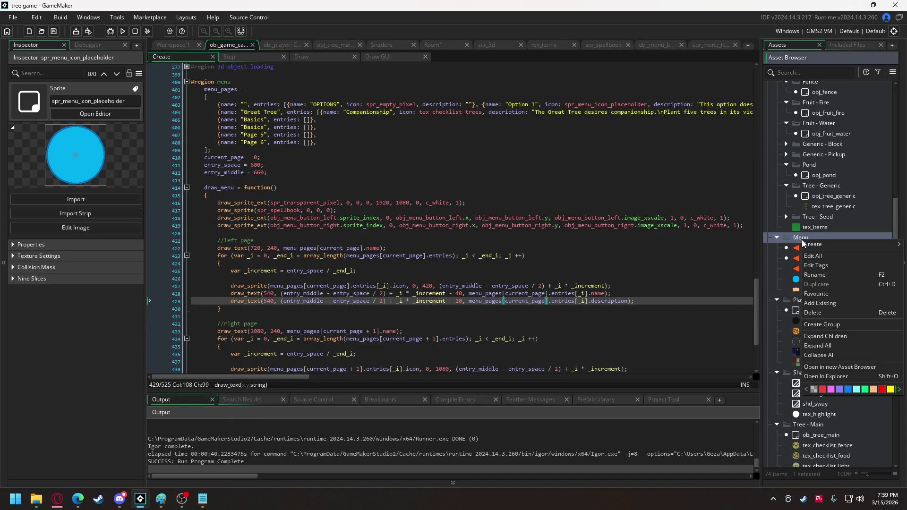
left_click(829, 324)
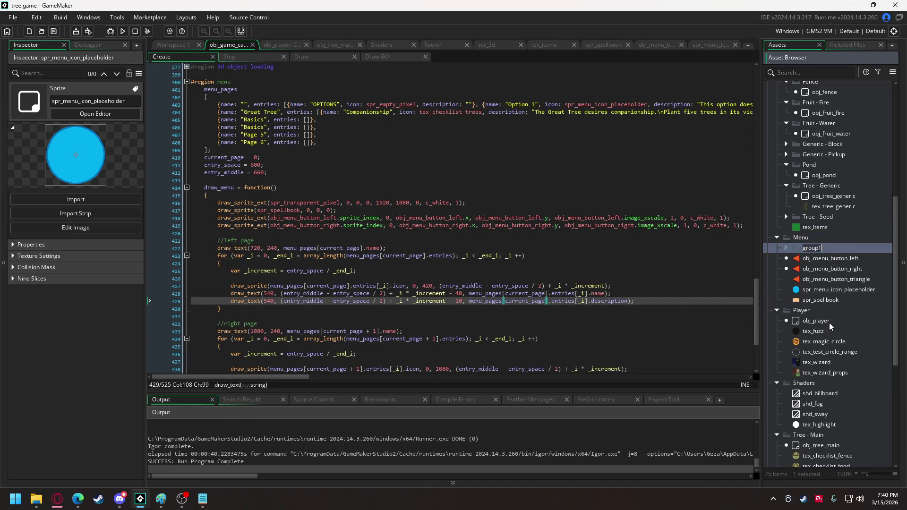
type("Recipe Ico")
type("ns")
Step: Create a new sprite inside the Recipe Icons group
right_click(826, 249)
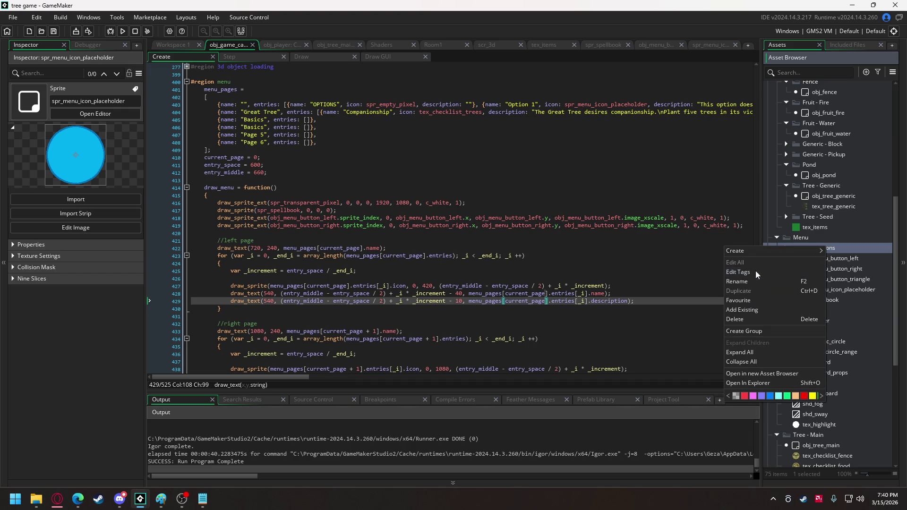
mouse_move(758, 254)
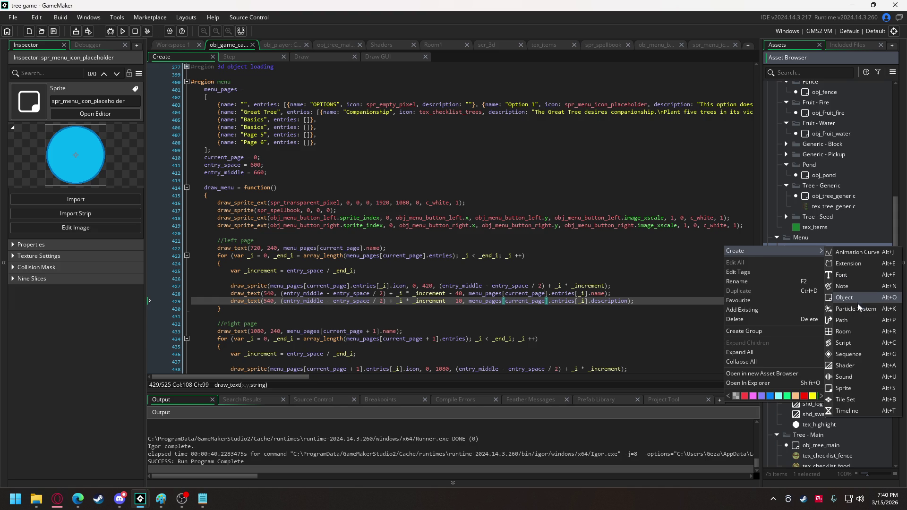
left_click(850, 386)
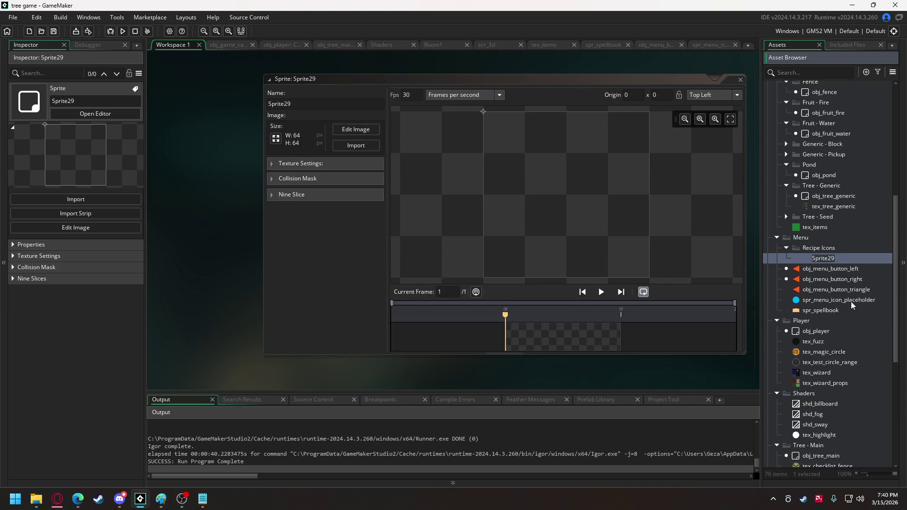
Step: Name the sprite spr_recipe_ball_plant and set its origin to Middle Centre
type("spr_re")
type("cipe_")
type("ball_pla")
type("nt")
key("Return")
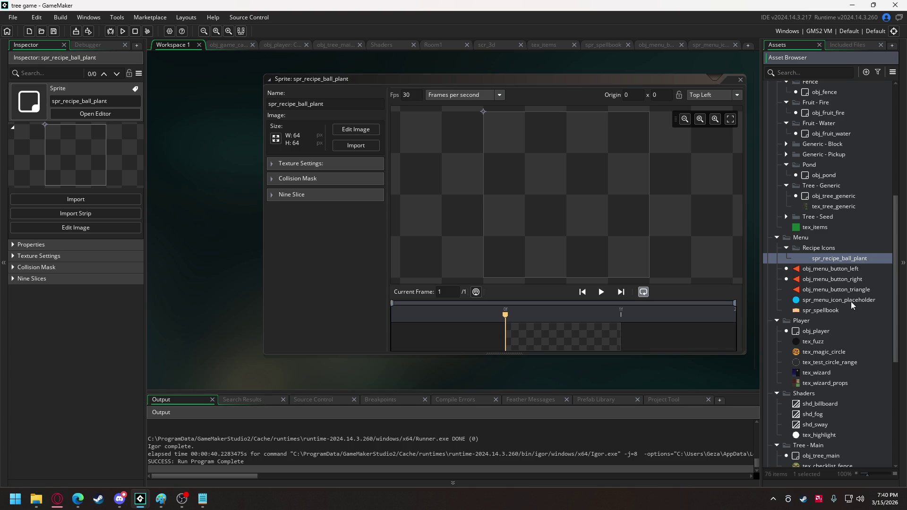
left_click(695, 96)
left_click(708, 143)
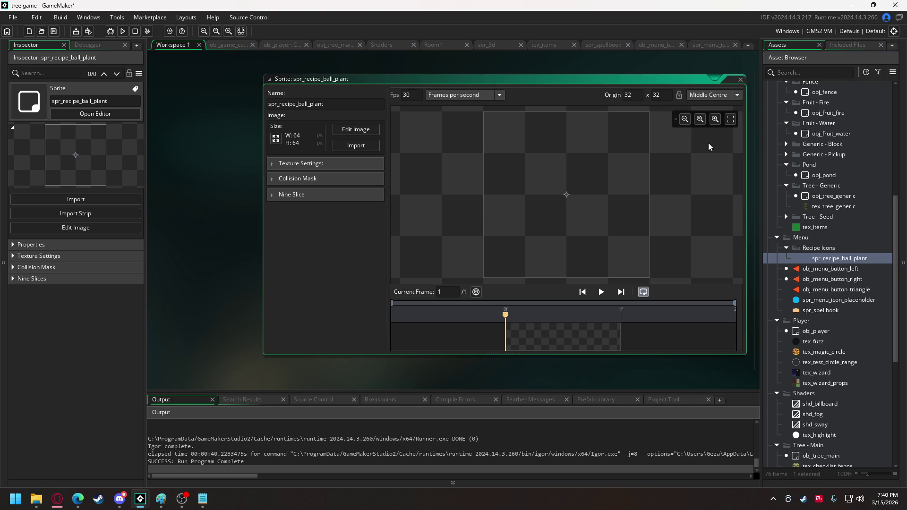
Step: Resize the sprite to 480×120 with the aspect ratio unlocked
left_click(277, 139)
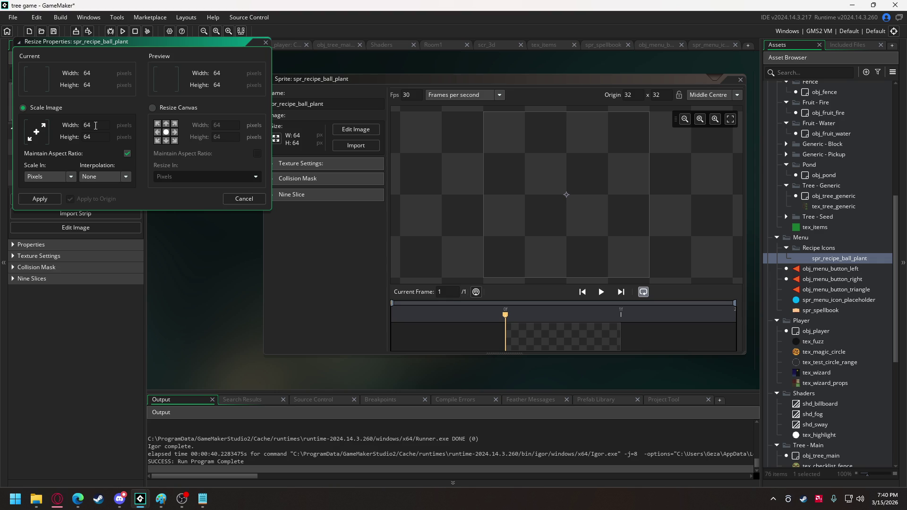
left_click(128, 153)
double_click(84, 136)
type("32")
key("BackSpace")
type("0")
double_click(83, 124)
type("480")
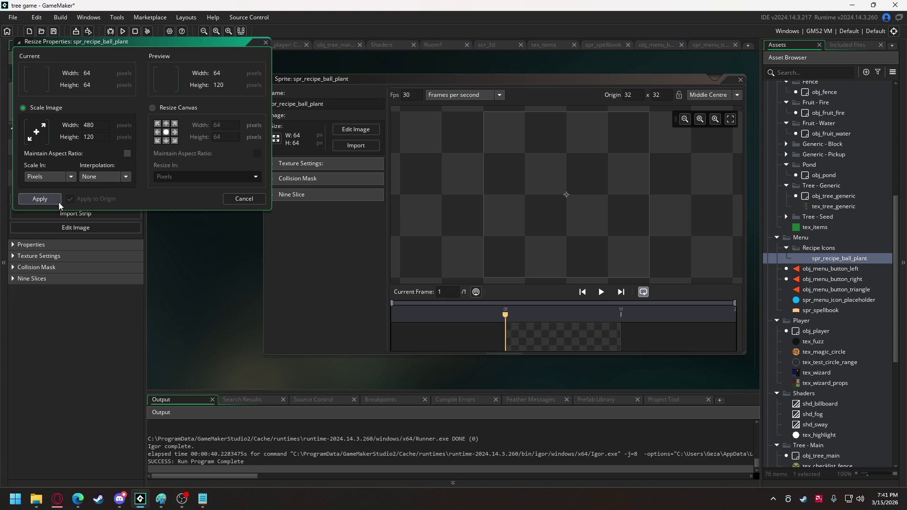
left_click(39, 199)
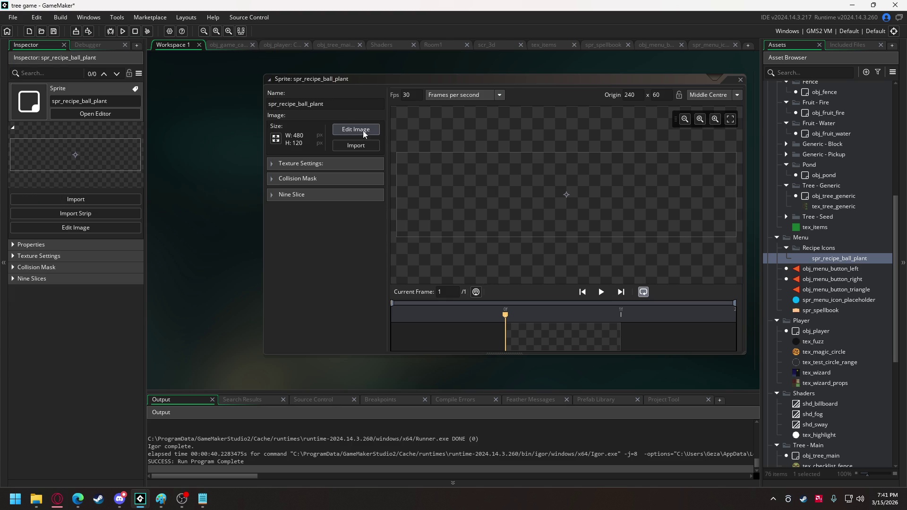
left_click(360, 130)
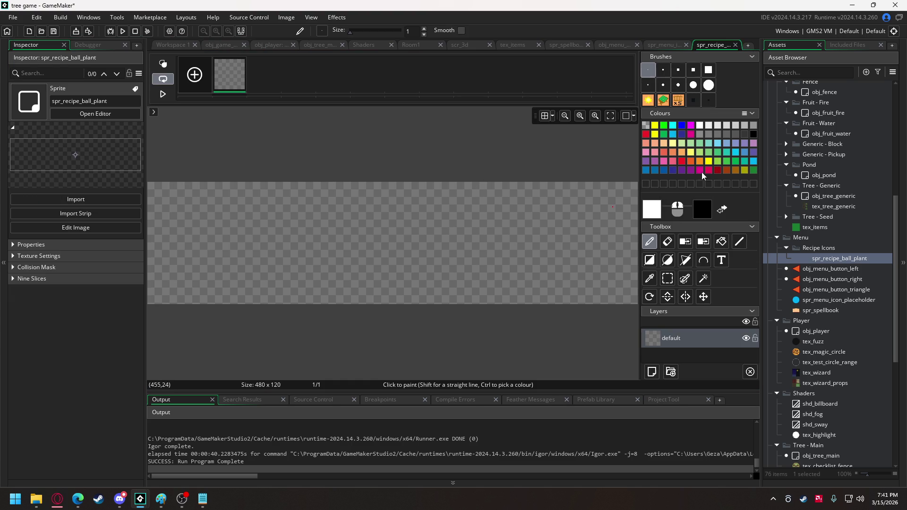
Step: With a size-5 navy blue pencil, draw the wizard's robe outline and pointed hat
left_click(664, 134)
left_click(683, 132)
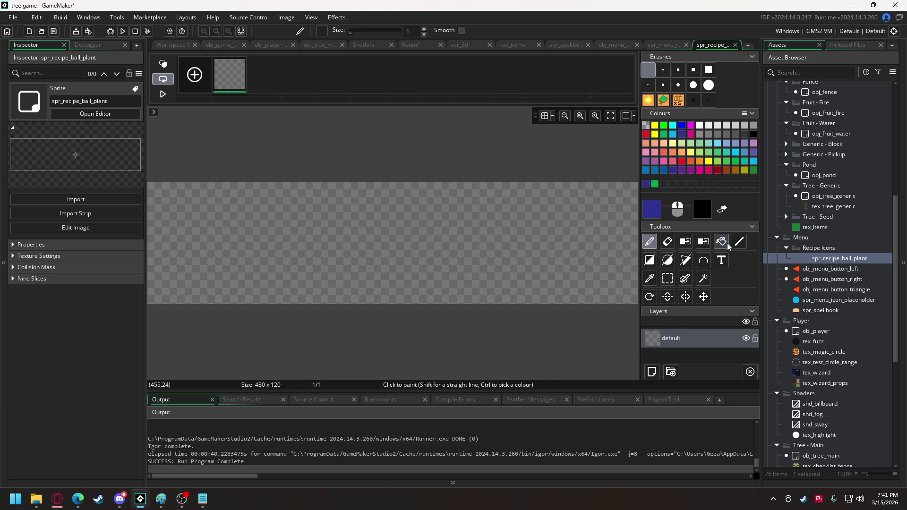
left_click(663, 70)
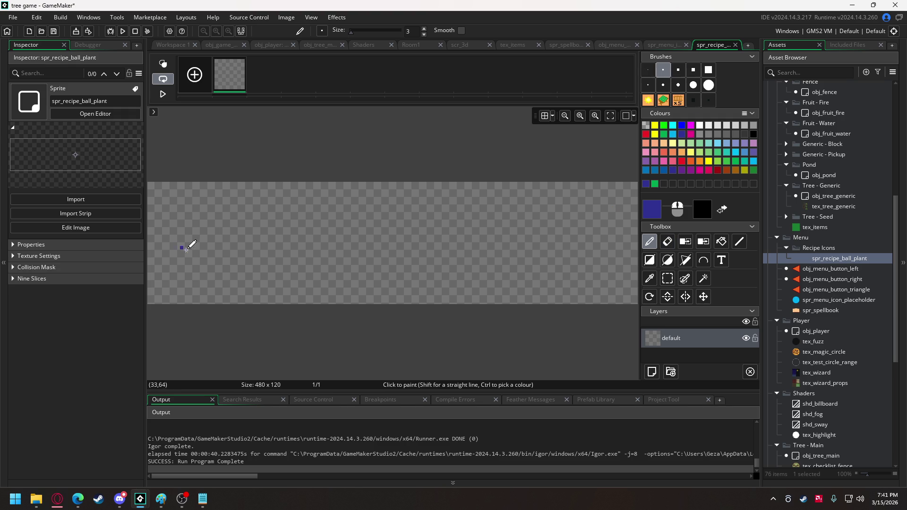
left_click(679, 70)
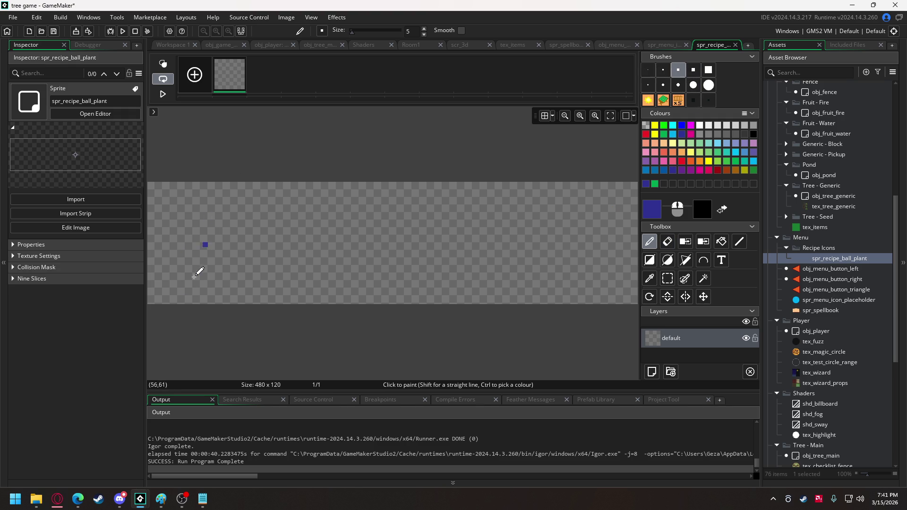
mouse_move(169, 280)
left_mouse_down()
mouse_move(235, 282)
mouse_move(236, 267)
mouse_move(216, 235)
mouse_move(182, 233)
mouse_move(169, 279)
left_mouse_up()
mouse_move(177, 223)
left_mouse_down()
mouse_move(228, 207)
mouse_move(192, 191)
mouse_move(169, 227)
left_mouse_up()
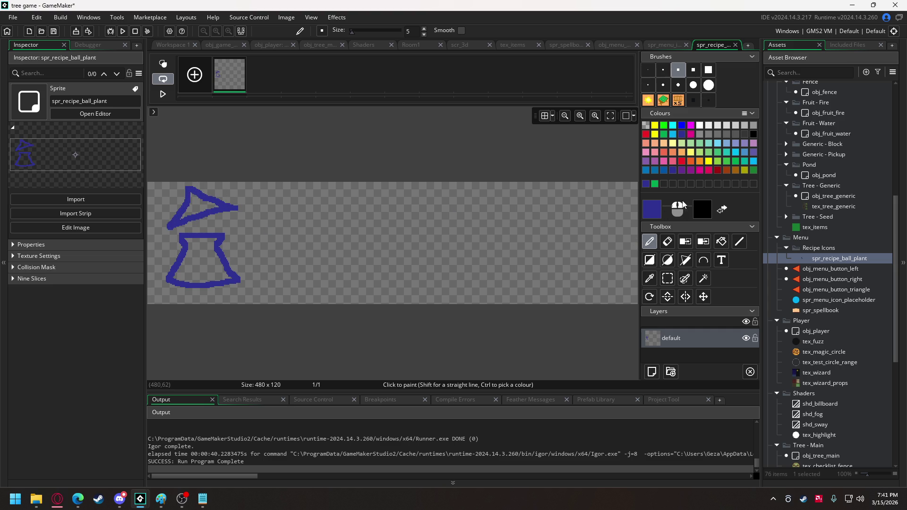
Step: Add the wizard's grey leg and arm in dark grey
left_click(744, 134)
left_click_drag(215, 215, 215, 229)
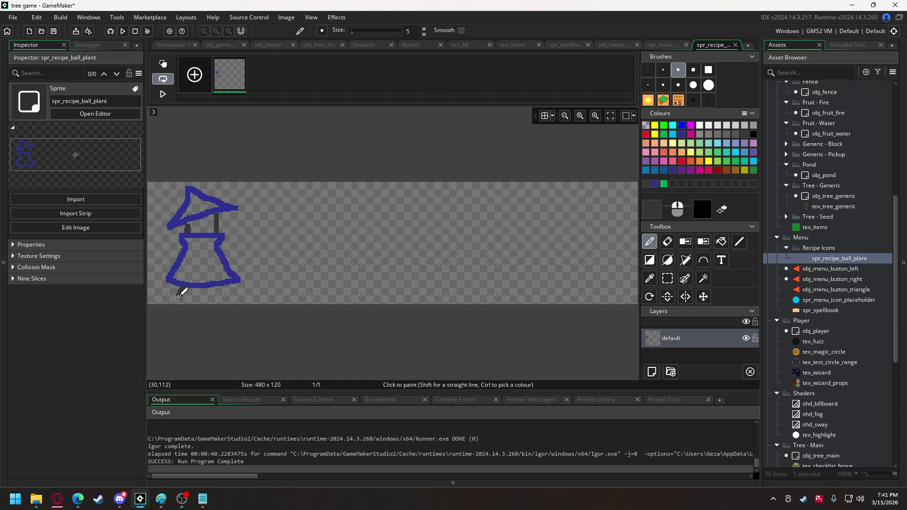
key("ctrl+z")
left_click_drag(189, 289, 186, 299)
mouse_move(181, 251)
left_mouse_down()
mouse_move(161, 262)
mouse_move(247, 249)
left_mouse_up()
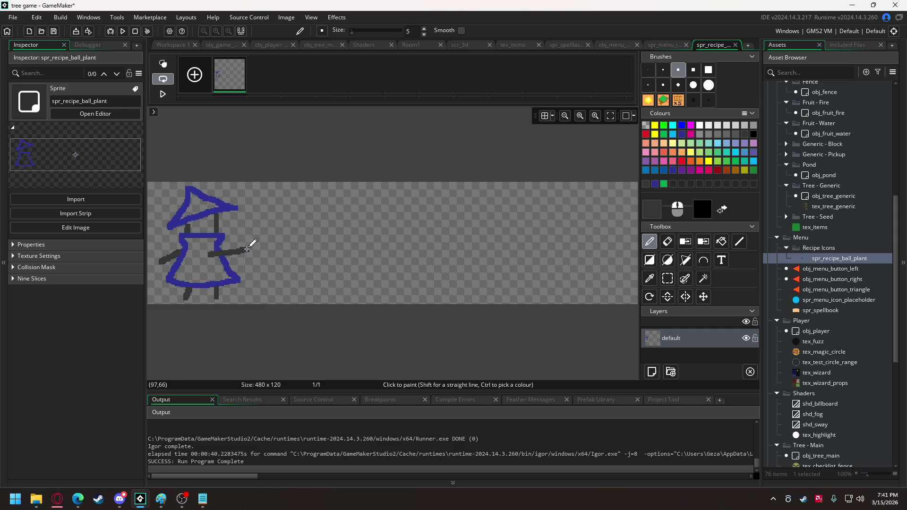
Step: Draw a brown hooked staff beside the wizard
left_click(731, 171)
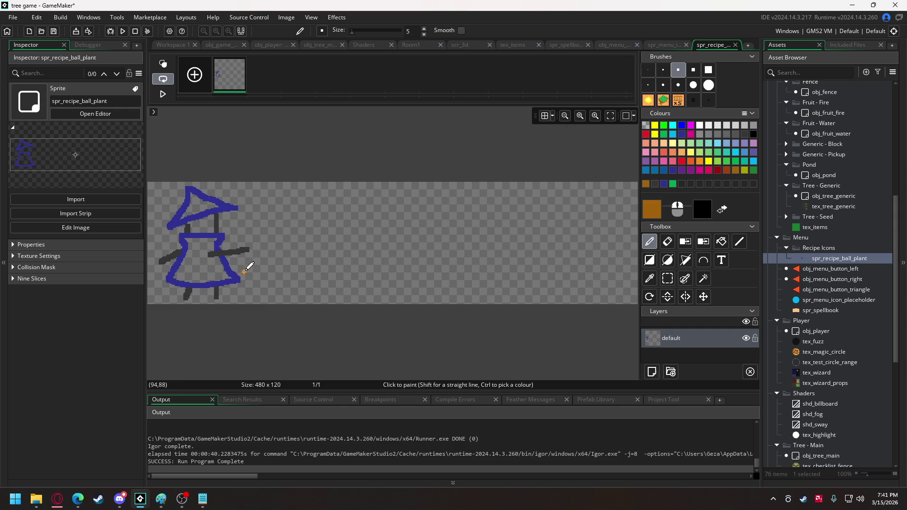
mouse_move(248, 256)
left_mouse_down()
mouse_move(249, 223)
mouse_move(263, 204)
mouse_move(255, 241)
mouse_move(261, 229)
left_mouse_up()
left_click(718, 152)
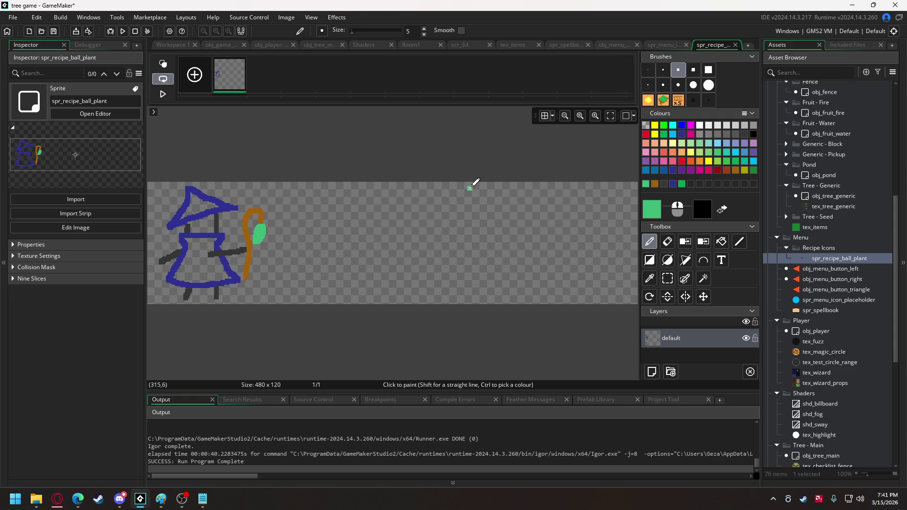
left_click(746, 135)
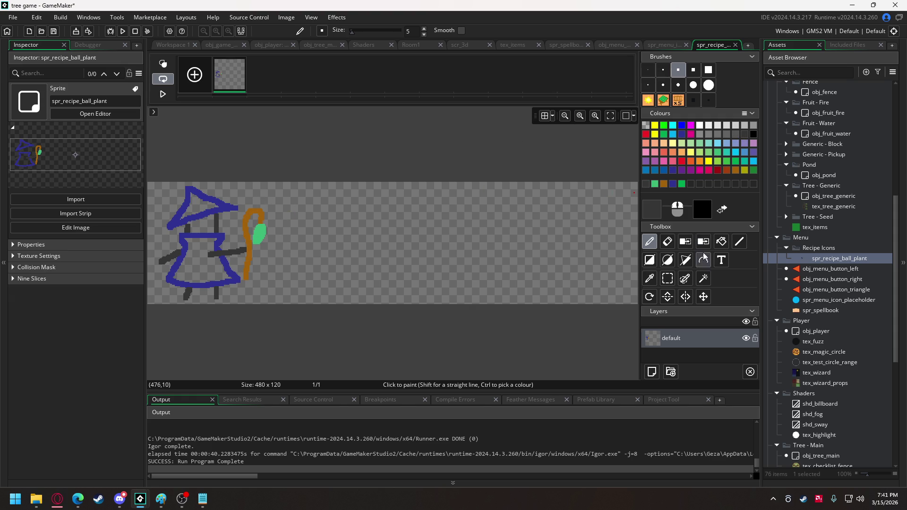
Step: Fill the wizard's face grey, the robe and hat blue, and paint a yellow eye
left_click(722, 242)
left_click(201, 224)
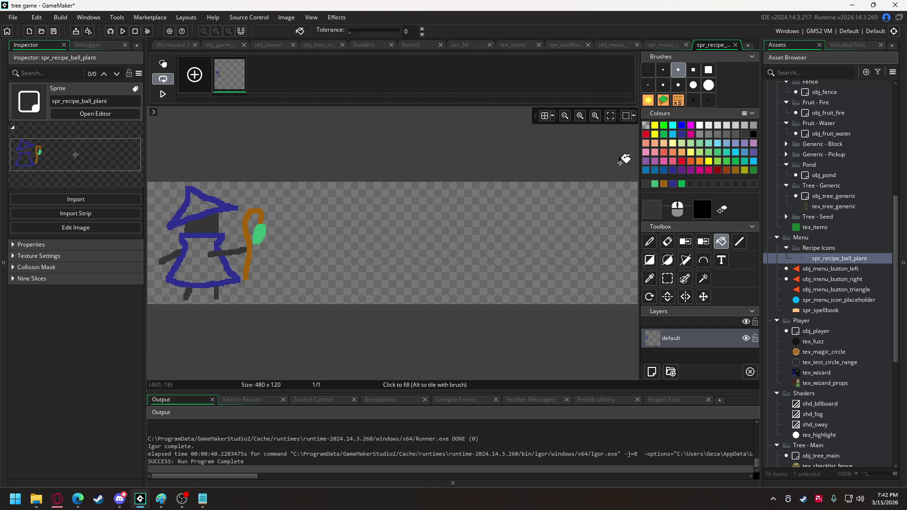
left_click(663, 171)
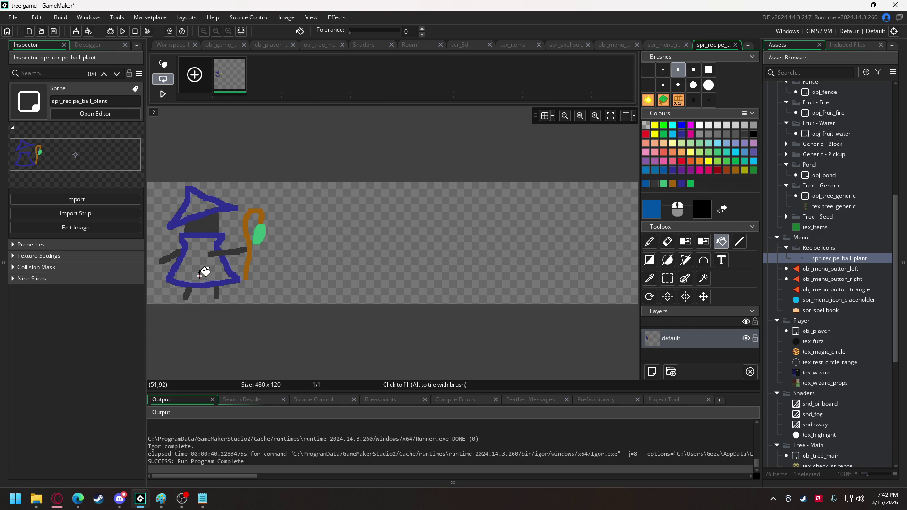
left_click(202, 270)
left_click(198, 206)
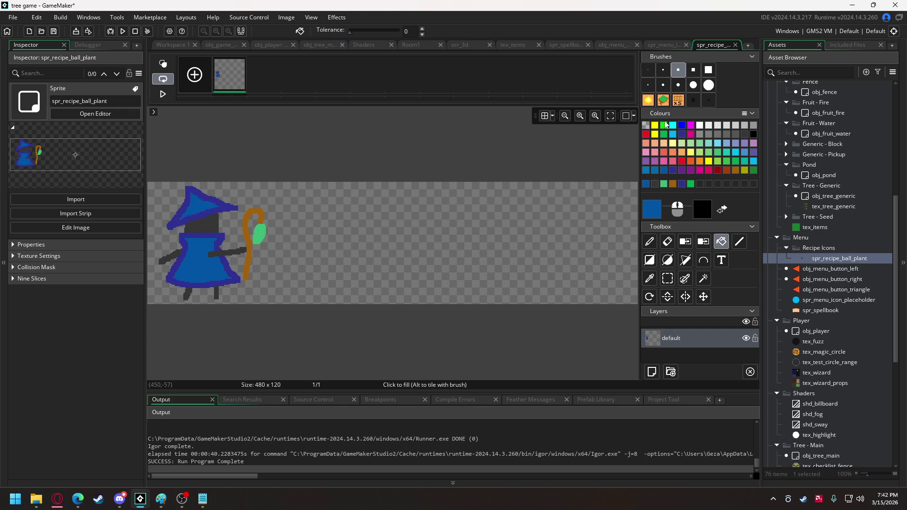
left_click(656, 134)
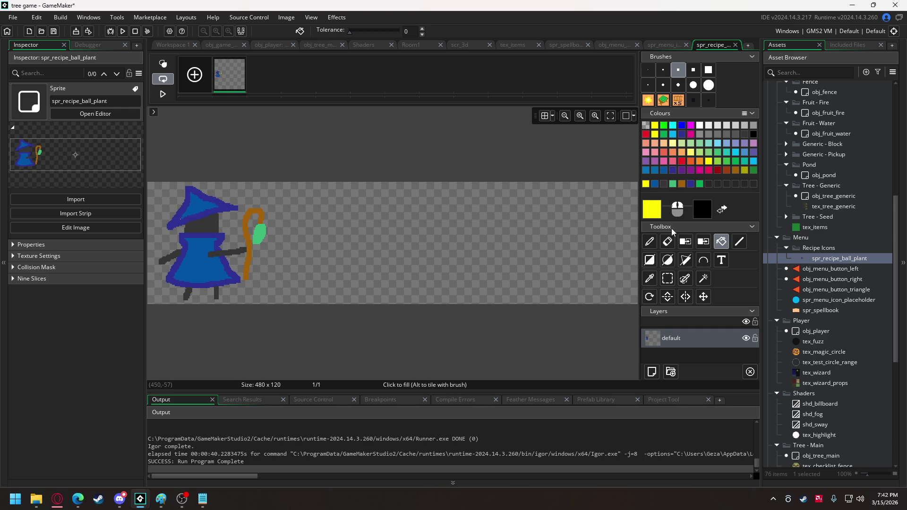
left_click(650, 241)
left_click(212, 222)
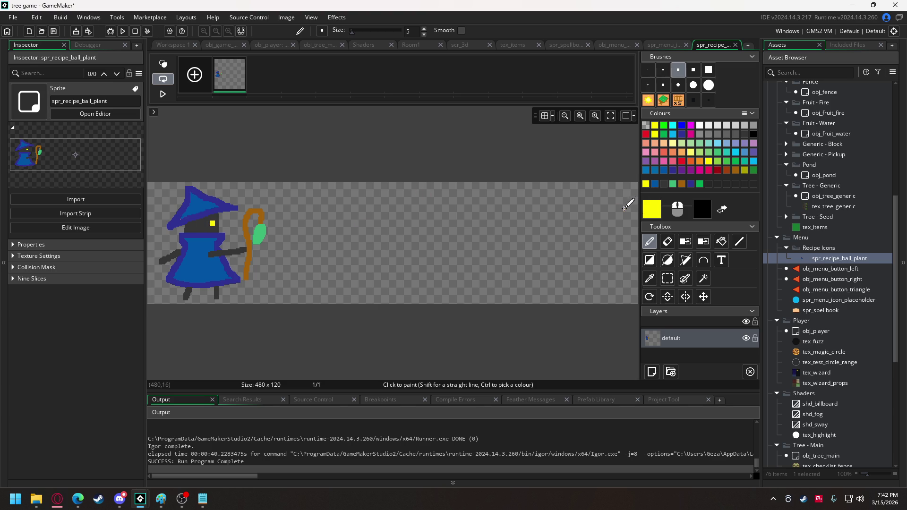
Step: Draw an orange ring right of the wizard with dark and light green grass blades
left_click(700, 162)
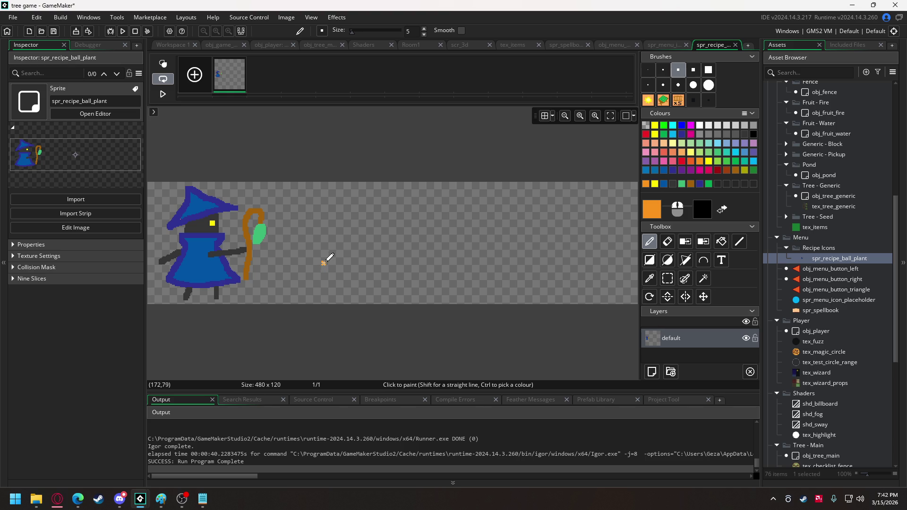
mouse_move(314, 261)
left_mouse_down()
mouse_move(303, 278)
mouse_move(390, 290)
mouse_move(425, 277)
mouse_move(405, 260)
left_mouse_up()
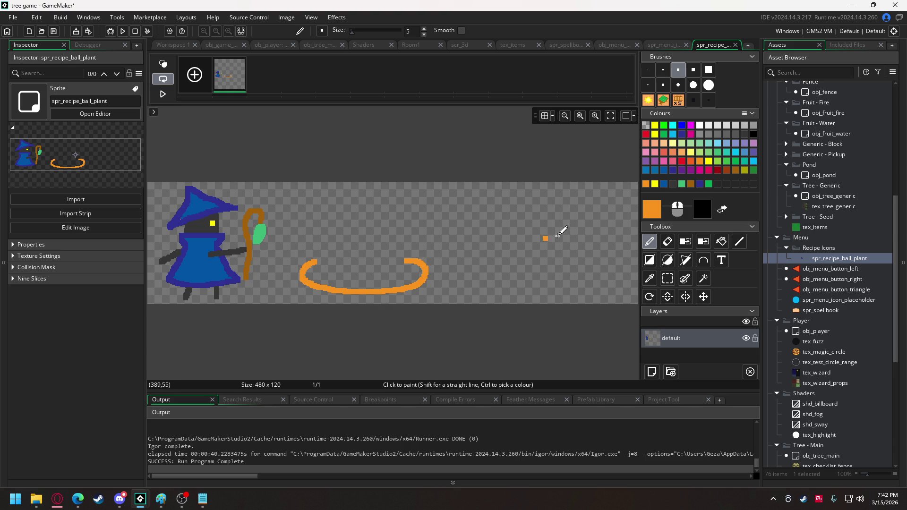
left_click(708, 184)
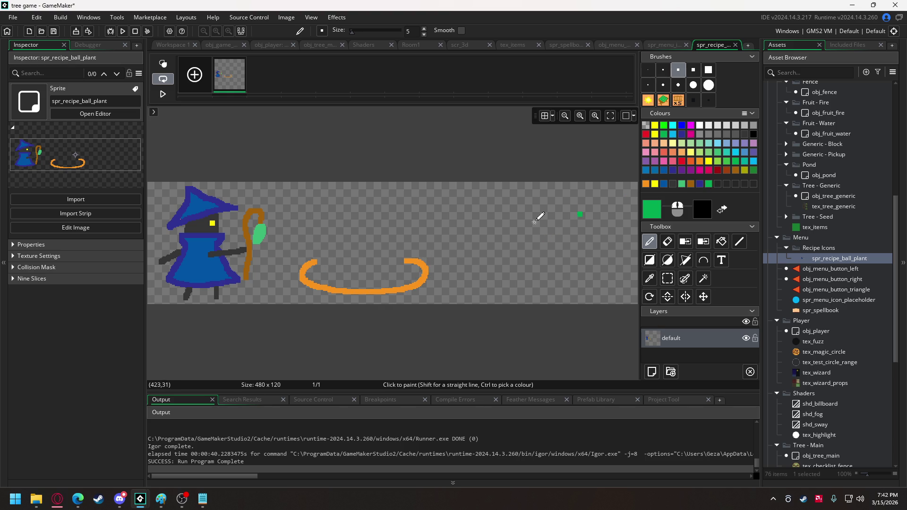
mouse_move(332, 270)
left_mouse_down()
mouse_move(326, 245)
mouse_move(348, 236)
mouse_move(361, 245)
mouse_move(381, 239)
left_mouse_up()
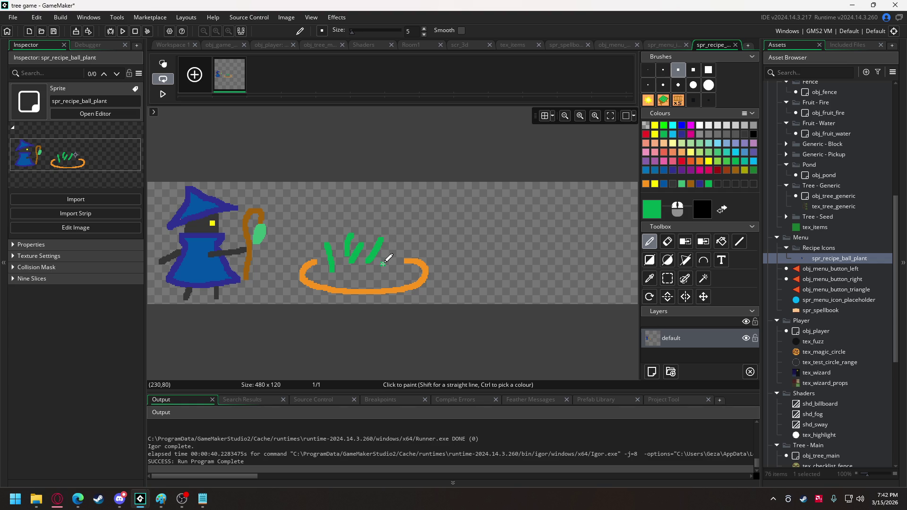
mouse_move(385, 263)
left_mouse_down()
mouse_move(397, 238)
mouse_move(416, 242)
left_mouse_up()
left_click(682, 185)
mouse_move(330, 277)
left_mouse_down()
mouse_move(320, 251)
mouse_move(352, 250)
left_mouse_up()
mouse_move(361, 281)
left_mouse_down()
mouse_move(362, 247)
mouse_move(403, 254)
mouse_move(381, 252)
left_mouse_up()
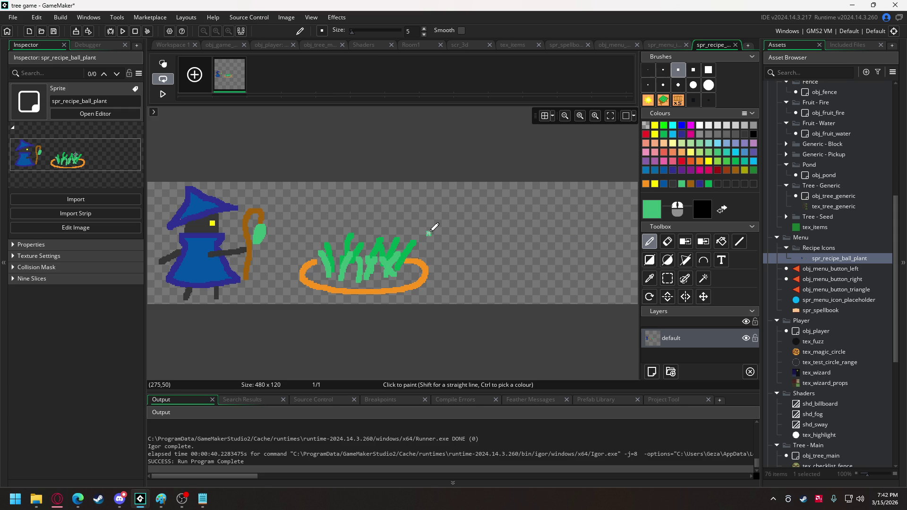
left_click(753, 133)
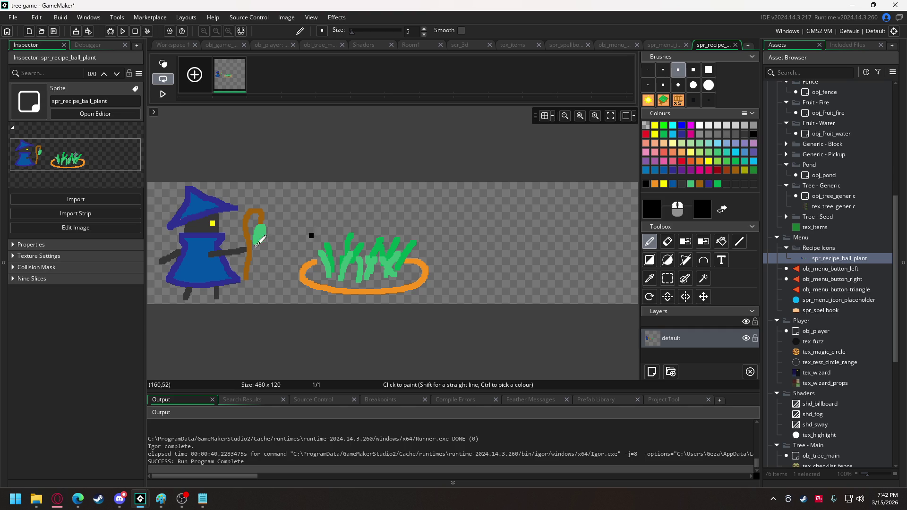
Step: Draw a black plus sign and an equals sign between the drawings
mouse_move(274, 246)
left_mouse_down()
mouse_move(291, 246)
mouse_move(281, 262)
left_mouse_up()
mouse_move(444, 235)
left_mouse_down()
mouse_move(472, 237)
mouse_move(466, 249)
mouse_move(473, 250)
left_mouse_up()
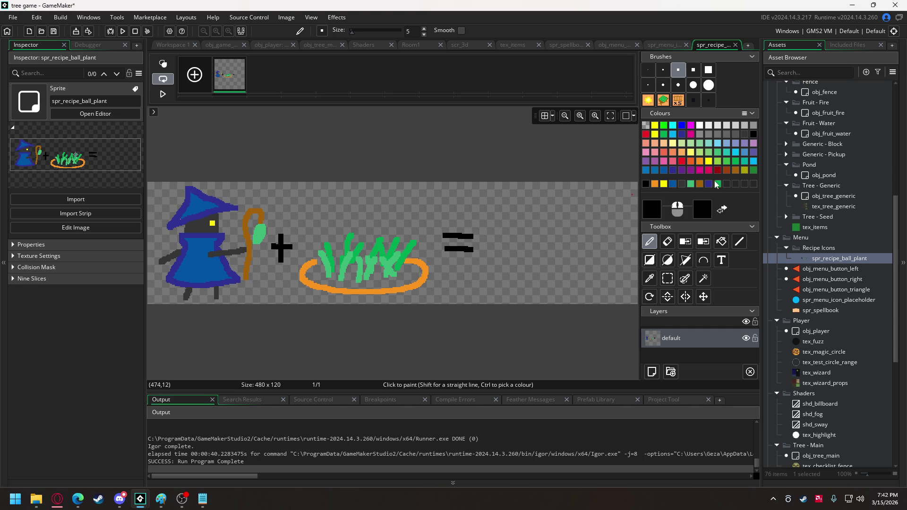
left_click(718, 184)
key("ctrl+z")
key("ctrl+z")
left_click(576, 230)
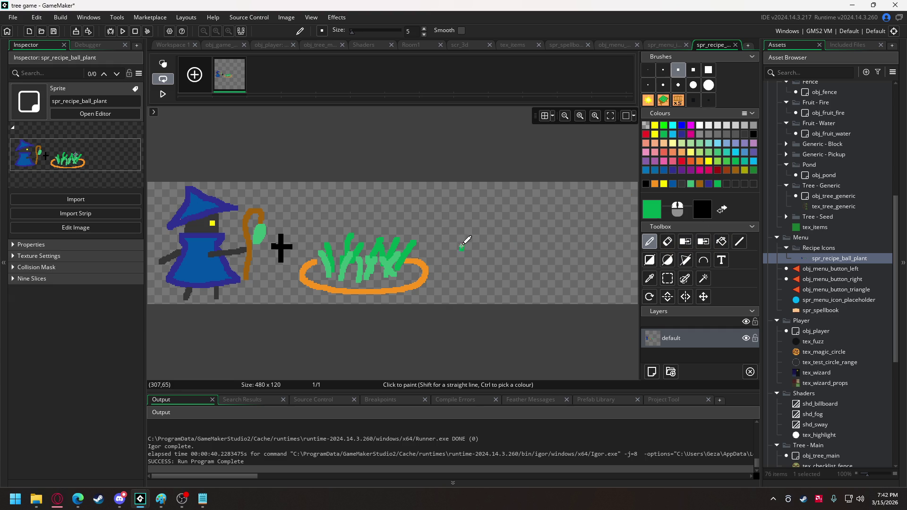
mouse_move(455, 247)
left_mouse_down()
mouse_move(486, 246)
mouse_move(483, 255)
mouse_move(538, 283)
mouse_move(586, 259)
mouse_move(551, 229)
mouse_move(540, 231)
left_mouse_up()
Step: Add stripes to the green ball and fill its interior light green
mouse_move(531, 267)
left_mouse_down()
mouse_move(551, 235)
mouse_move(573, 235)
mouse_move(569, 251)
mouse_move(582, 256)
left_mouse_up()
left_click(691, 184)
left_click(722, 242)
left_click(540, 276)
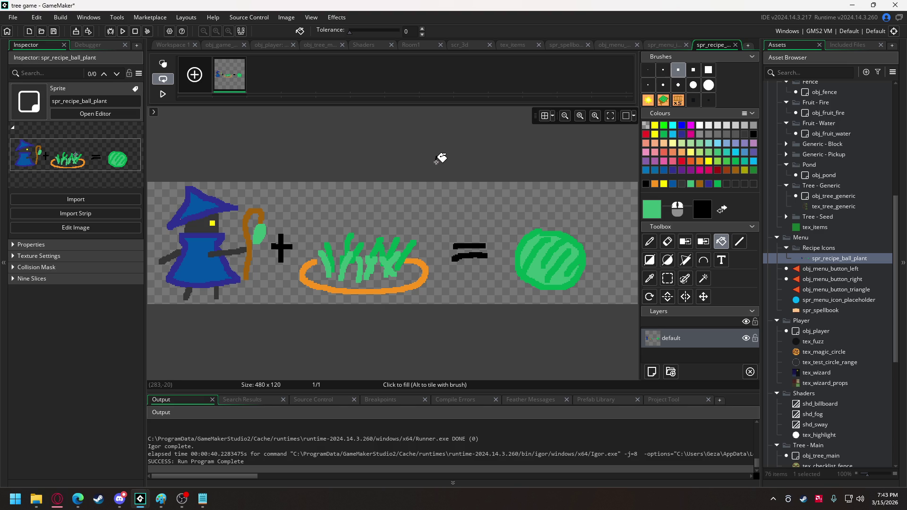
right_click(846, 259)
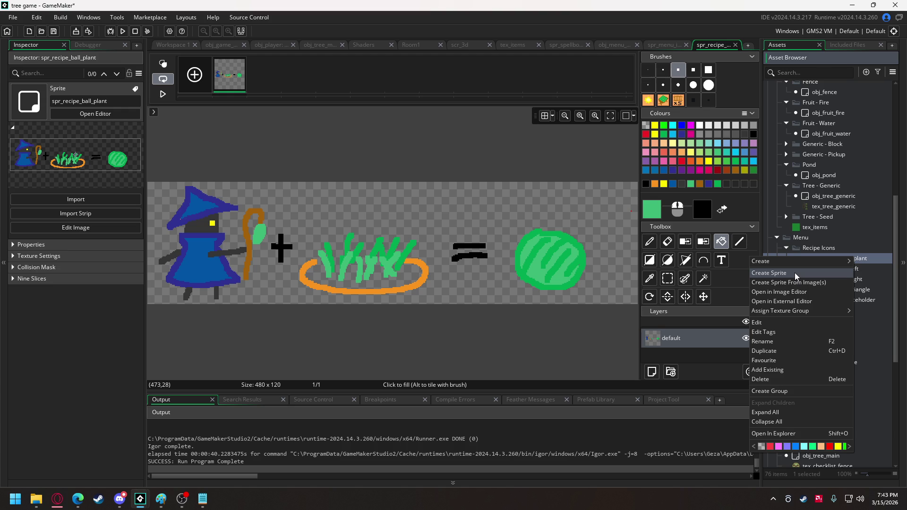
Step: Duplicate spr_recipe_ball_plant, rename the copy spr_recipe_chop_tree, and open its image
left_click(773, 353)
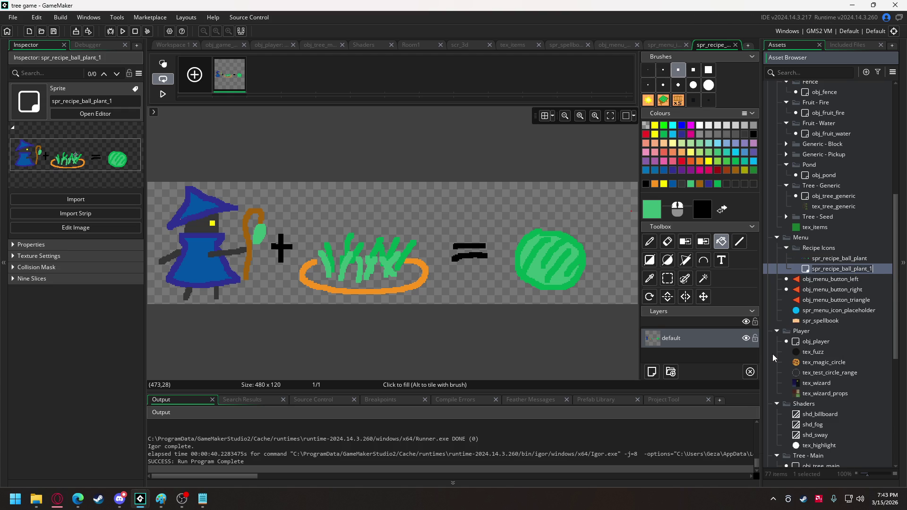
key("BackSpace")
key("BackSpace")
key("BackSpace")
key("BackSpace")
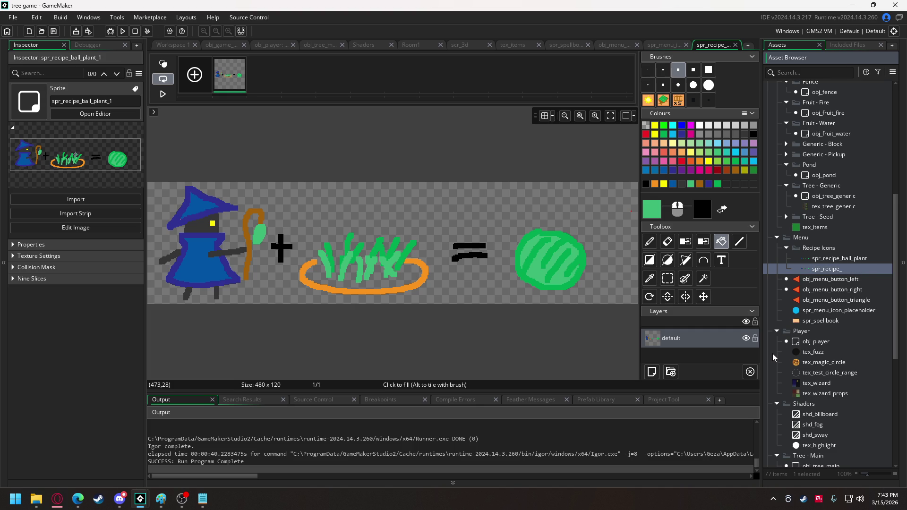
type("cu")
type("hop_tree")
key("Return")
double_click(827, 266)
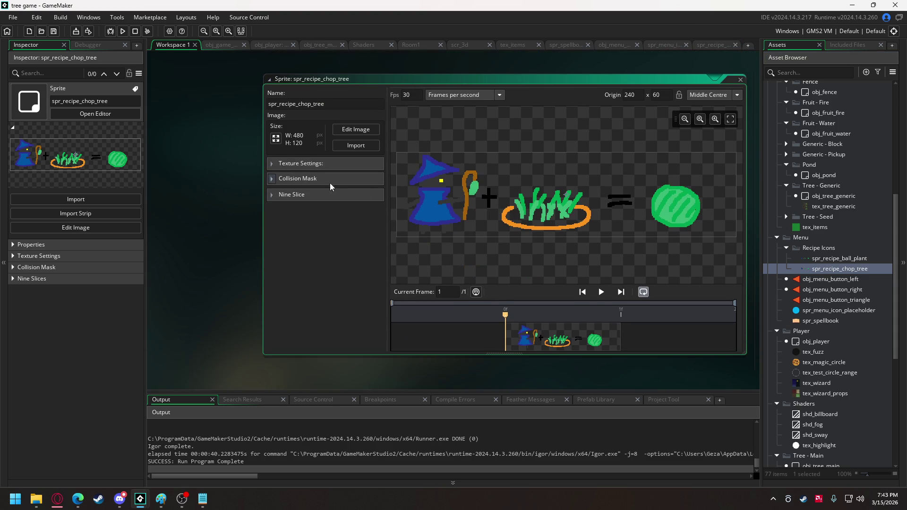
left_click(345, 129)
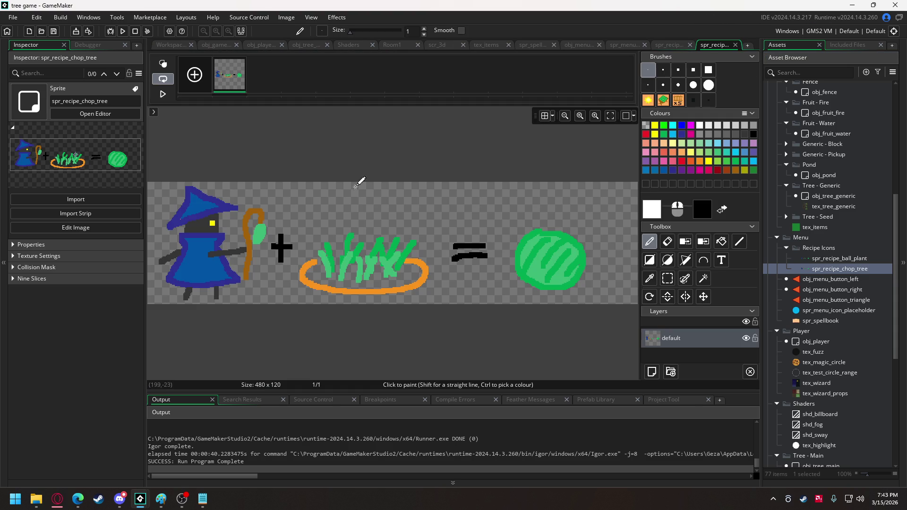
Step: Select the grass ring drawing with Rectangle Select and delete it
left_click(668, 278)
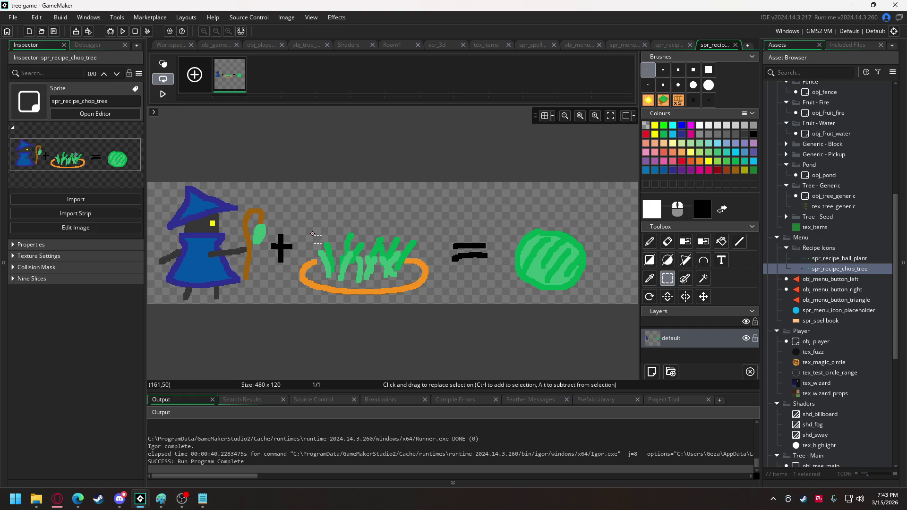
mouse_move(296, 231)
left_mouse_down()
mouse_move(406, 303)
mouse_move(431, 300)
left_mouse_up()
left_click(650, 278)
left_click(427, 274)
key("Delete")
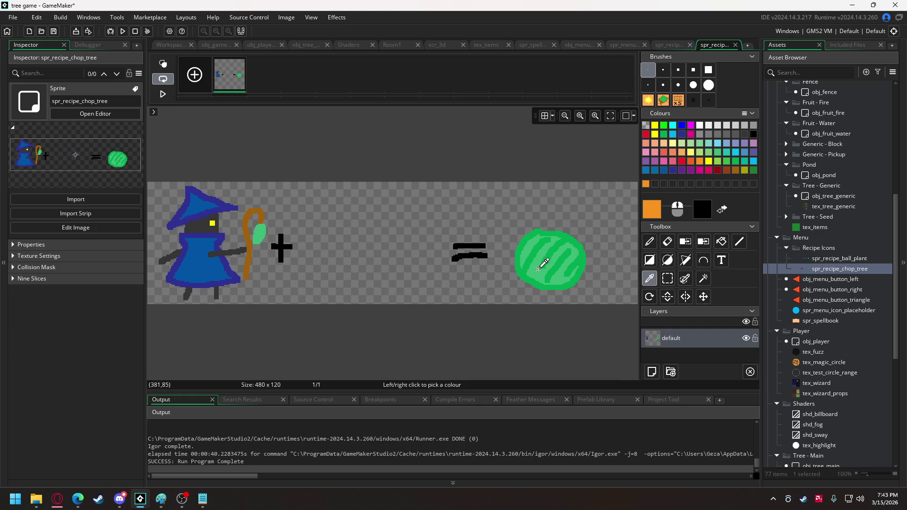
Step: Move the green ball slightly left and down, then deselect it
left_click(668, 279)
left_click_drag(504, 218, 599, 300)
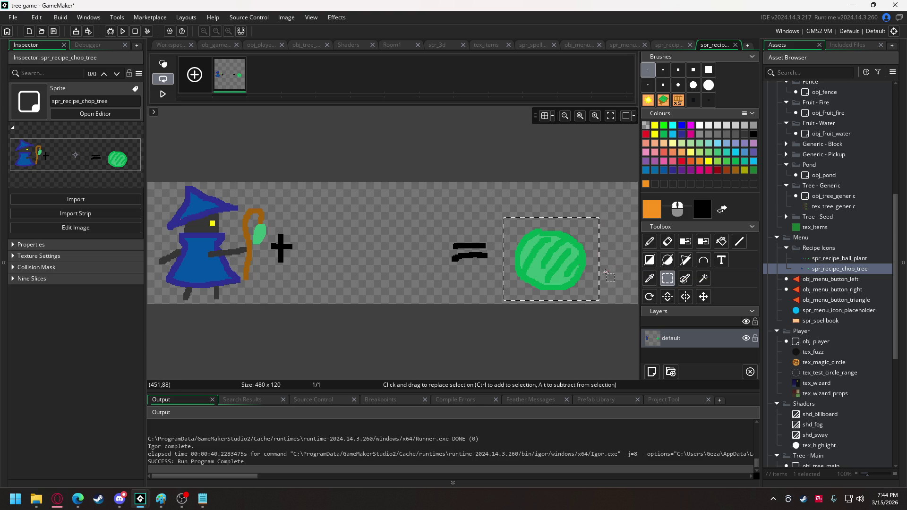
left_click_drag(562, 263, 550, 275)
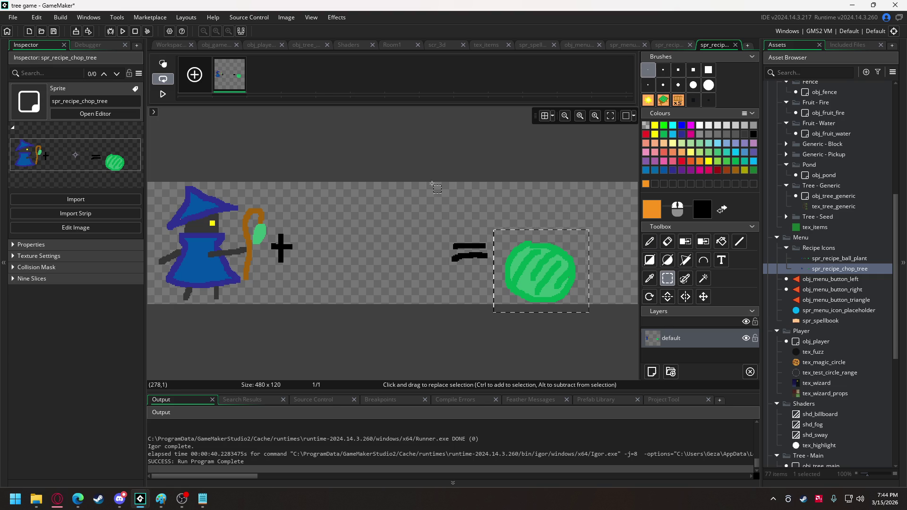
left_click(435, 176)
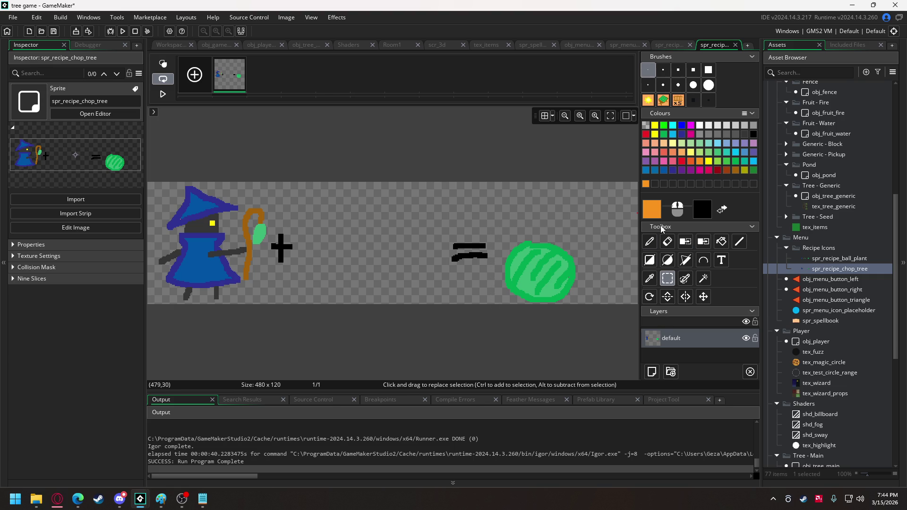
Step: Draw an orange ring with a brown tree trunk and a dark green canopy outline
left_click(655, 243)
left_click(679, 70)
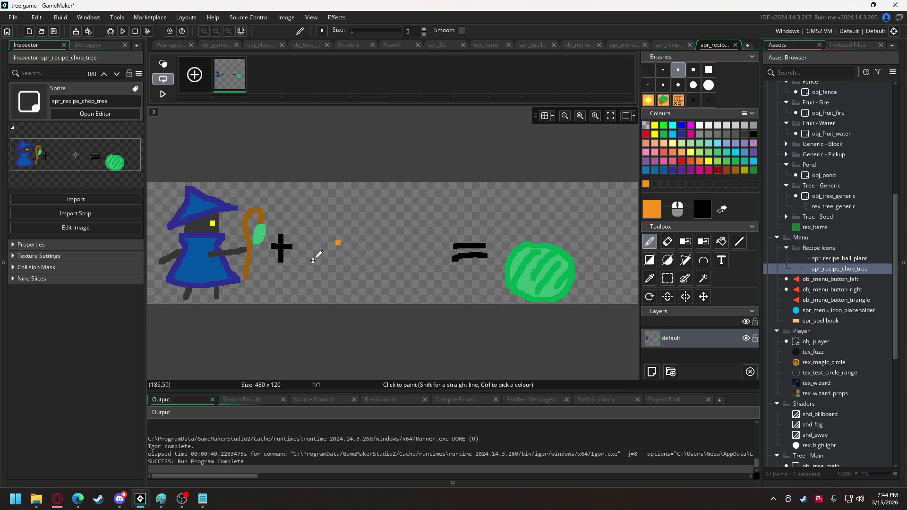
mouse_move(314, 261)
left_mouse_down()
mouse_move(306, 283)
mouse_move(411, 287)
mouse_move(430, 259)
mouse_move(416, 259)
left_mouse_up()
left_click(736, 170)
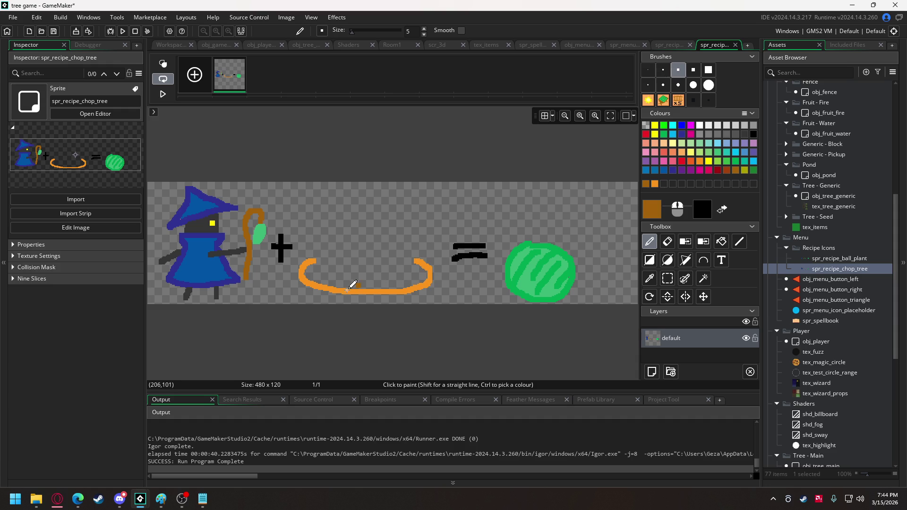
mouse_move(341, 275)
left_mouse_down()
mouse_move(357, 233)
mouse_move(331, 221)
left_mouse_up()
mouse_move(399, 279)
left_mouse_down()
mouse_move(384, 227)
mouse_move(399, 225)
left_mouse_up()
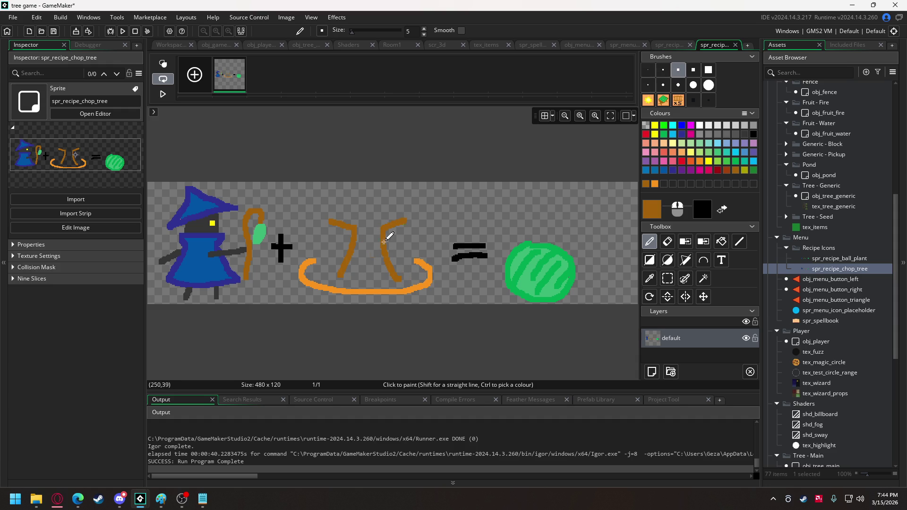
left_click_drag(340, 279, 390, 279)
left_click(753, 170)
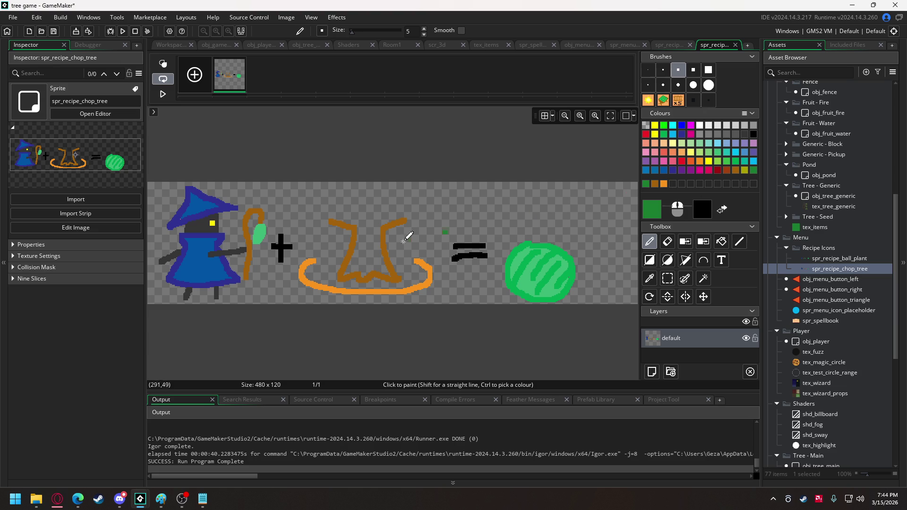
mouse_move(312, 219)
left_mouse_down()
mouse_move(389, 204)
mouse_move(430, 215)
mouse_move(397, 186)
mouse_move(363, 185)
mouse_move(319, 201)
mouse_move(311, 219)
left_mouse_up()
Step: Fill the canopy bright green and the trunk brown, then draw a rust stroke beside the ball
left_click(722, 242)
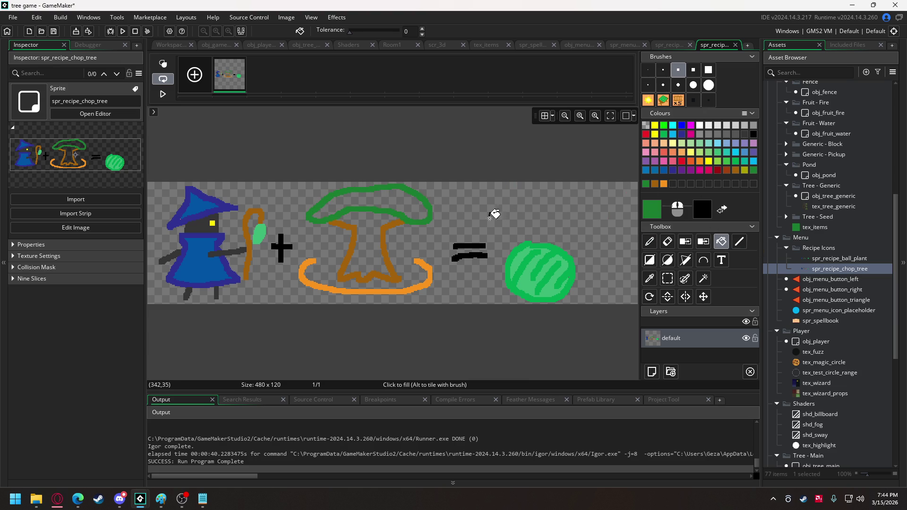
left_click(738, 162)
left_click(396, 202)
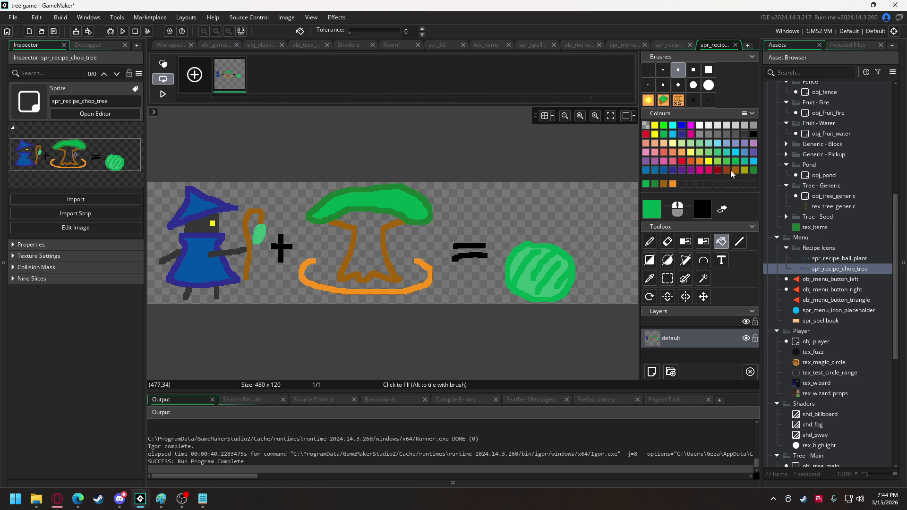
left_click(725, 171)
left_click(367, 258)
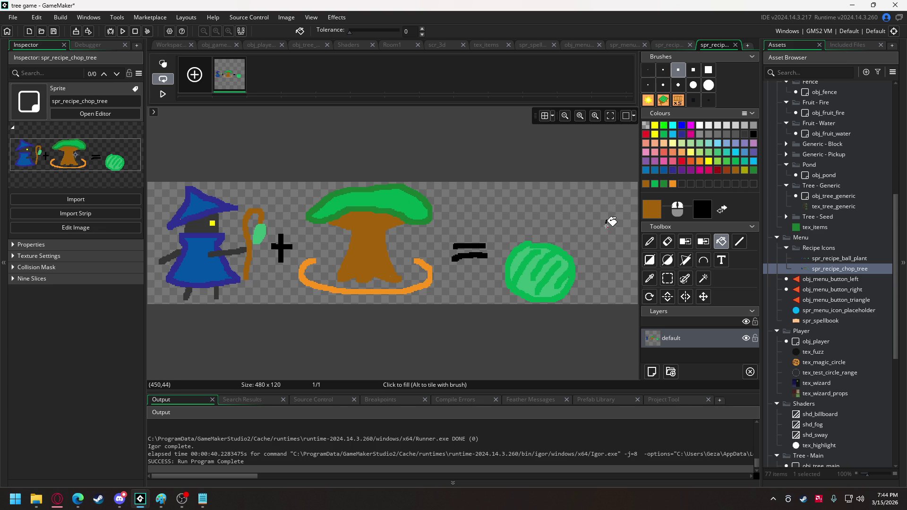
left_click(728, 172)
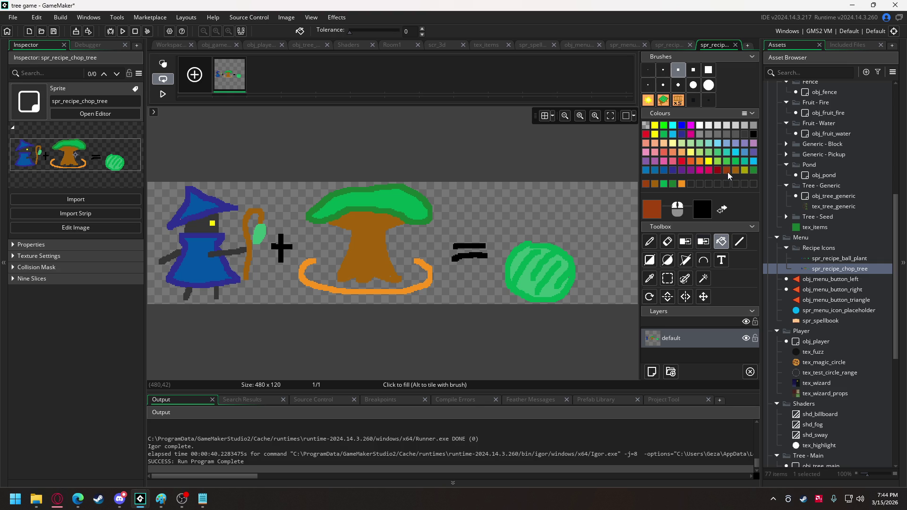
left_click(654, 243)
mouse_move(567, 273)
left_mouse_down()
mouse_move(593, 286)
mouse_move(622, 276)
mouse_move(594, 251)
mouse_move(566, 259)
mouse_move(573, 270)
mouse_move(570, 253)
mouse_move(604, 249)
mouse_move(614, 274)
left_mouse_up()
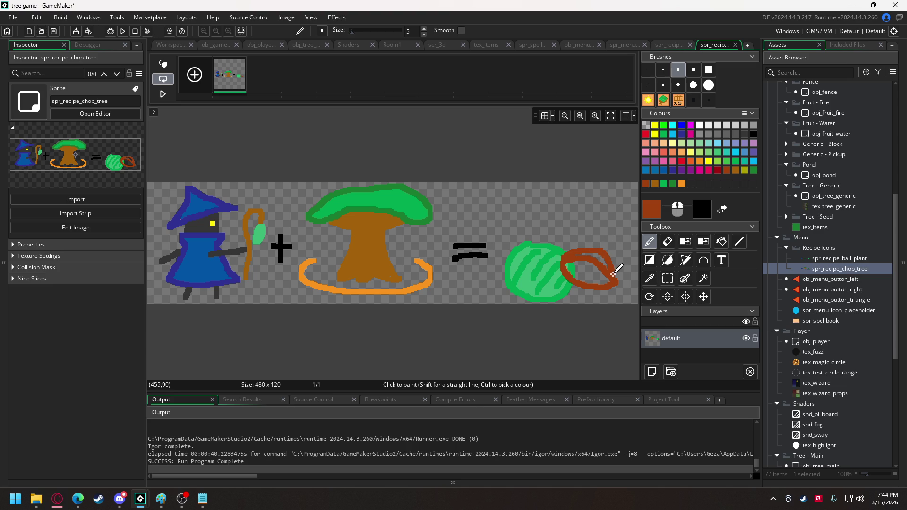
Step: Fill the leaf shape beside the ball with brown
left_click(727, 171)
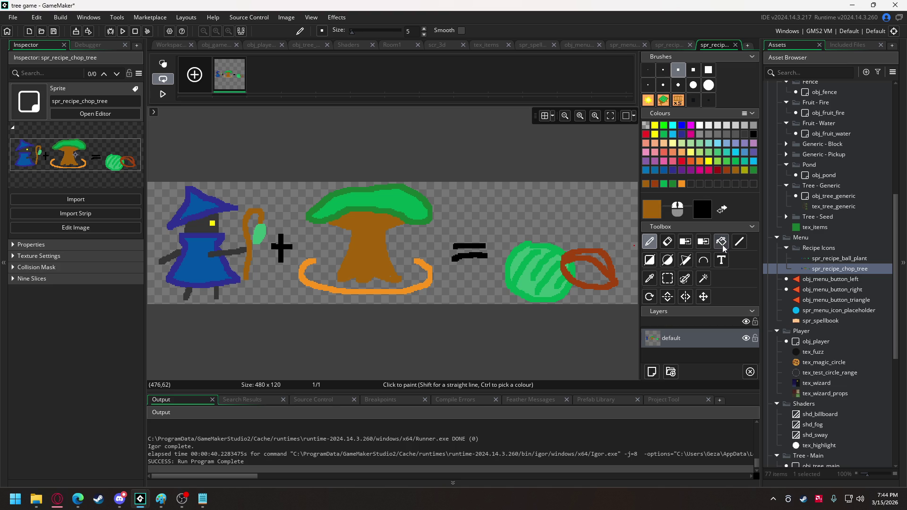
left_click(722, 243)
left_click(577, 272)
left_click(569, 265)
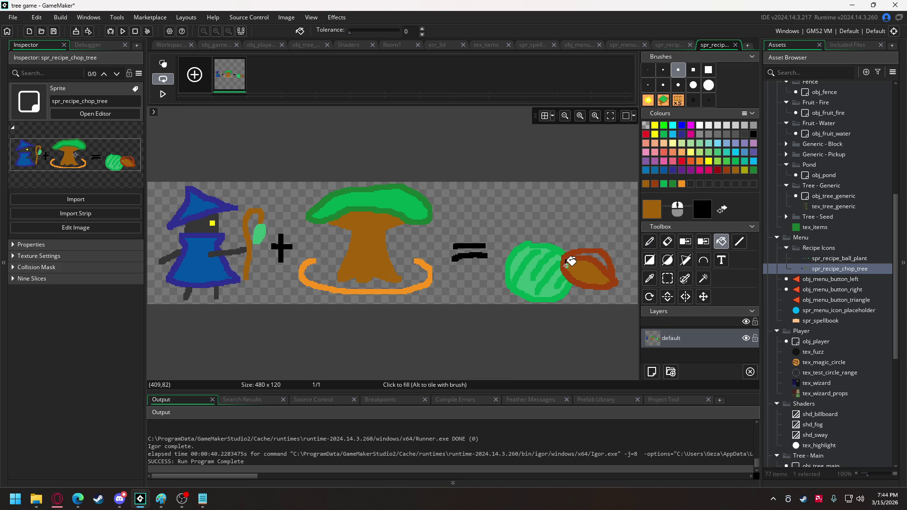
Step: Choose dark brown in the Colour dialog and draw a box outline above the fruit
left_click(726, 170)
left_click(660, 215)
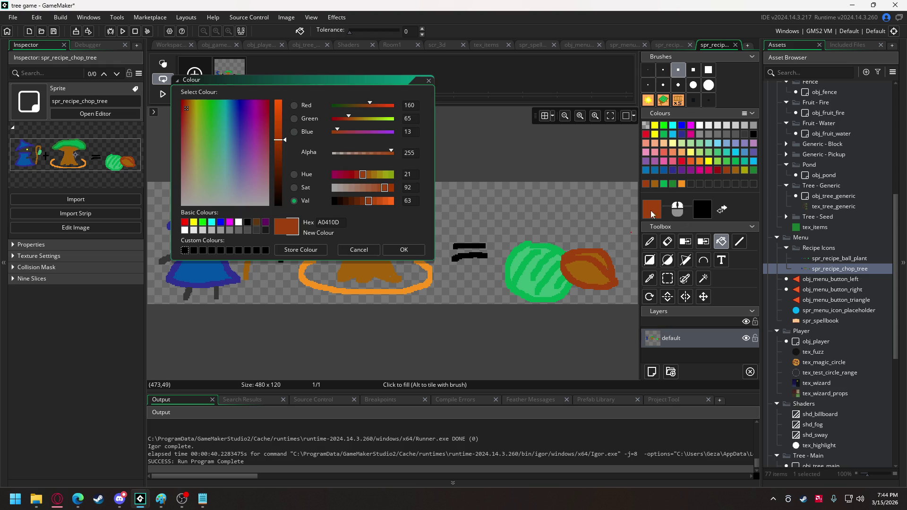
left_click(375, 187)
left_click(352, 201)
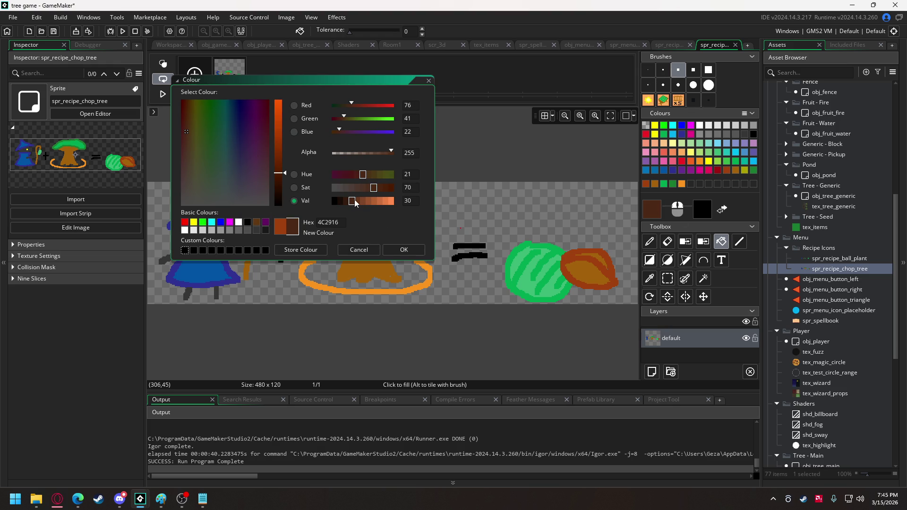
left_click(404, 249)
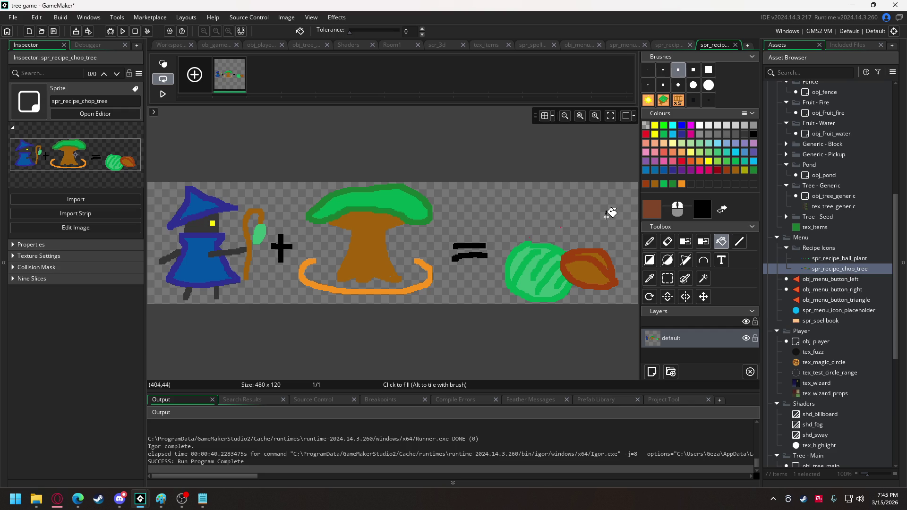
left_click(667, 243)
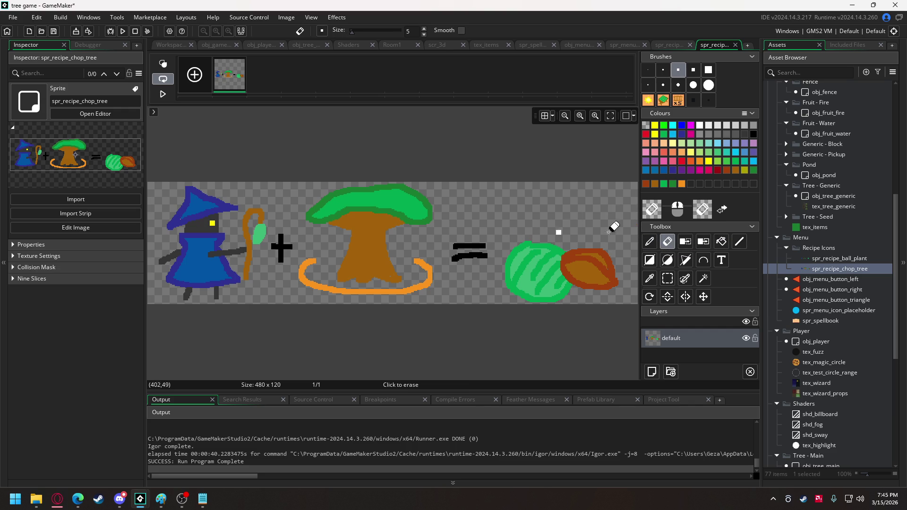
left_click(650, 242)
mouse_move(530, 240)
left_mouse_down()
mouse_move(542, 203)
mouse_move(600, 218)
mouse_move(617, 209)
mouse_move(614, 255)
mouse_move(619, 211)
mouse_move(578, 188)
mouse_move(540, 204)
left_mouse_up()
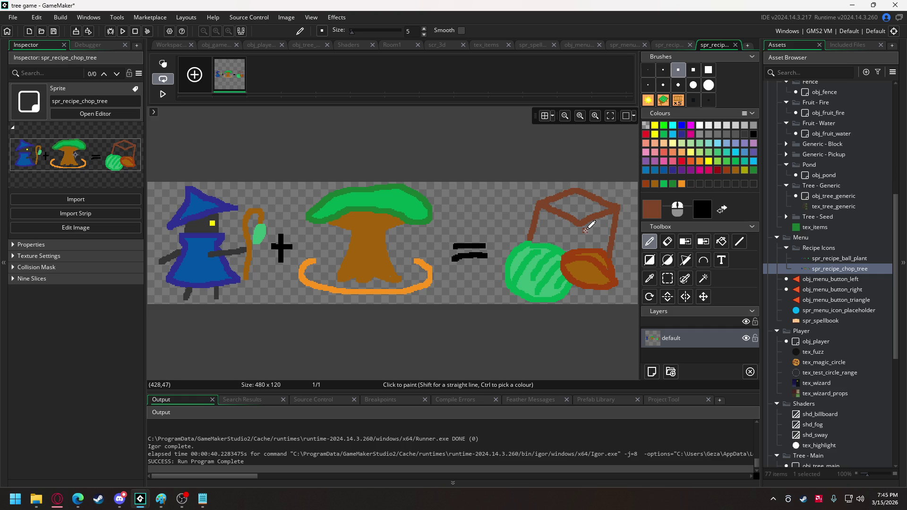
left_click_drag(582, 227, 579, 249)
Step: Lighten the brown and fill the three faces of the box
left_click(653, 209)
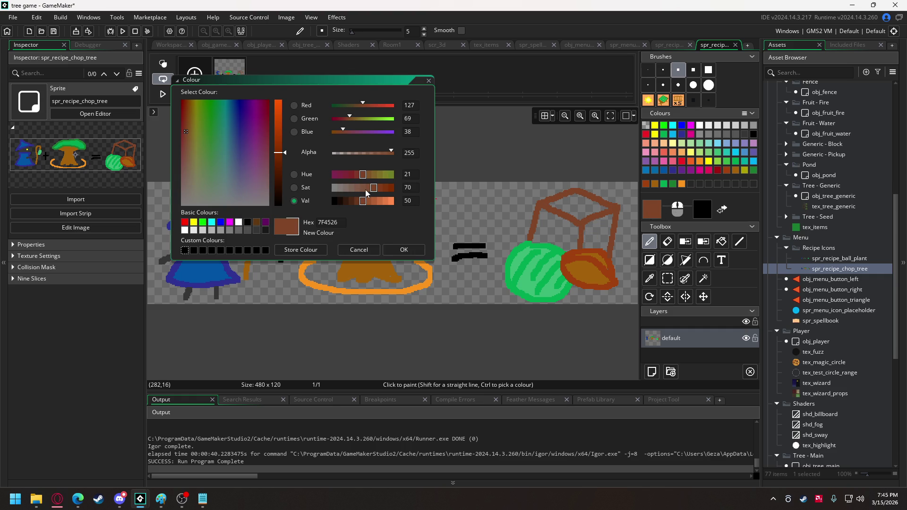
left_click(375, 203)
left_click(402, 249)
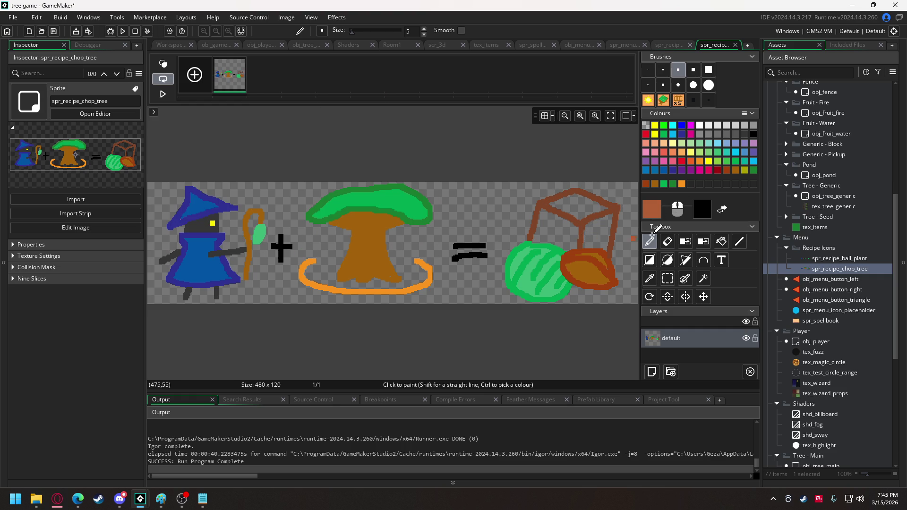
left_click(722, 242)
left_click(564, 230)
left_click(597, 233)
left_click(577, 201)
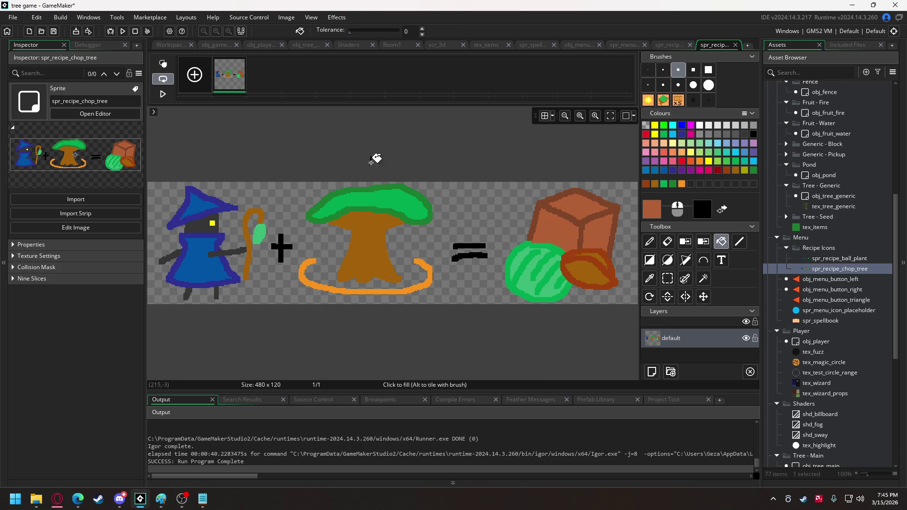
left_click(208, 46)
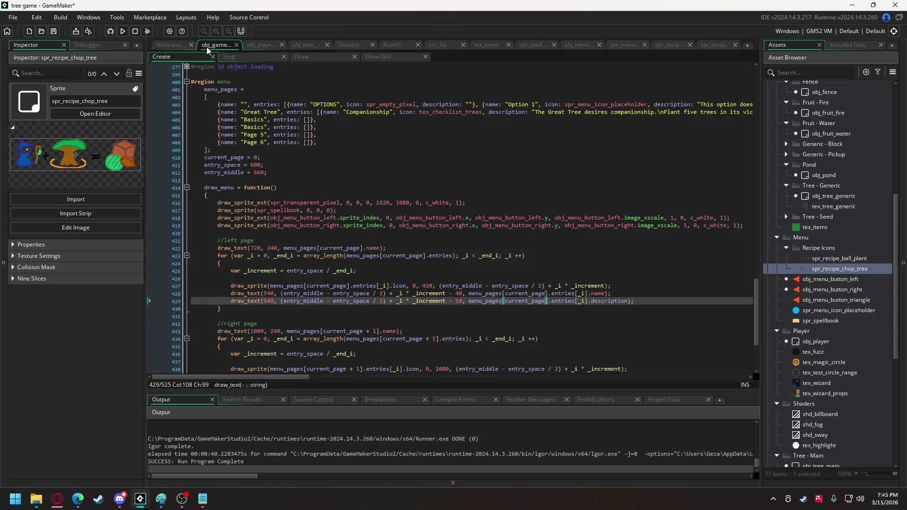
Step: Copy the OPTIONS entry from line 403 into the empty Basics page entries
scroll(310, 199, "up", 3)
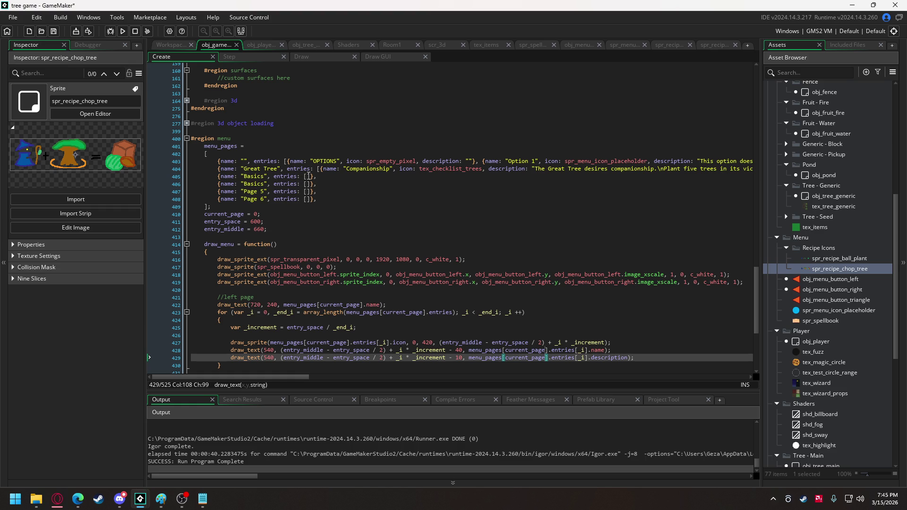
left_click_drag(286, 163, 477, 165)
key("ctrl+c")
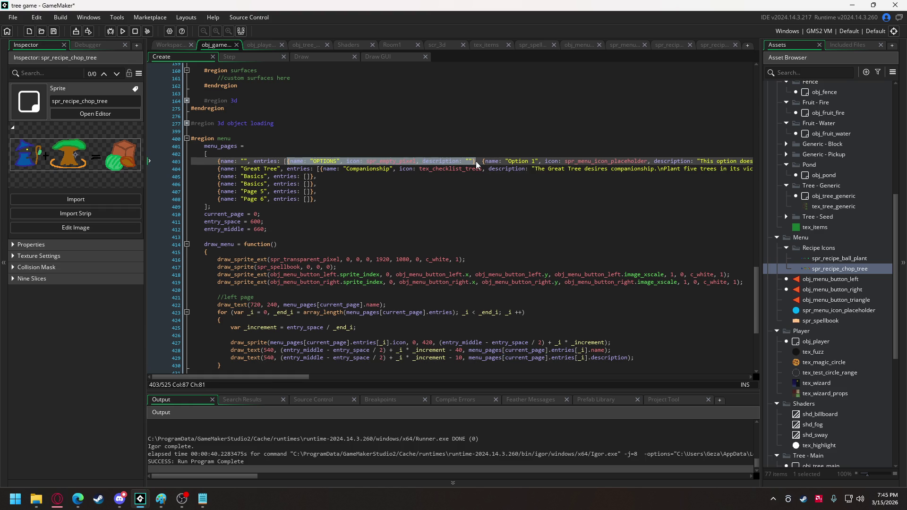
left_click(307, 177)
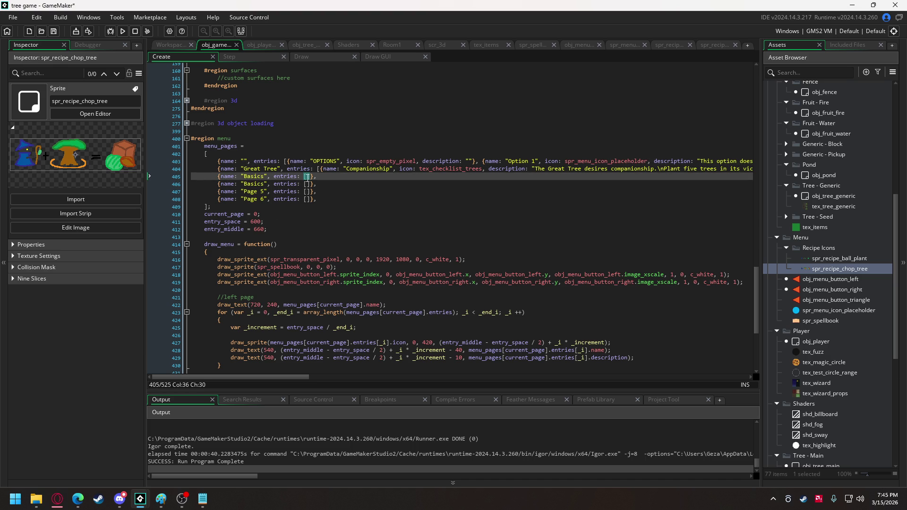
key("ctrl+v")
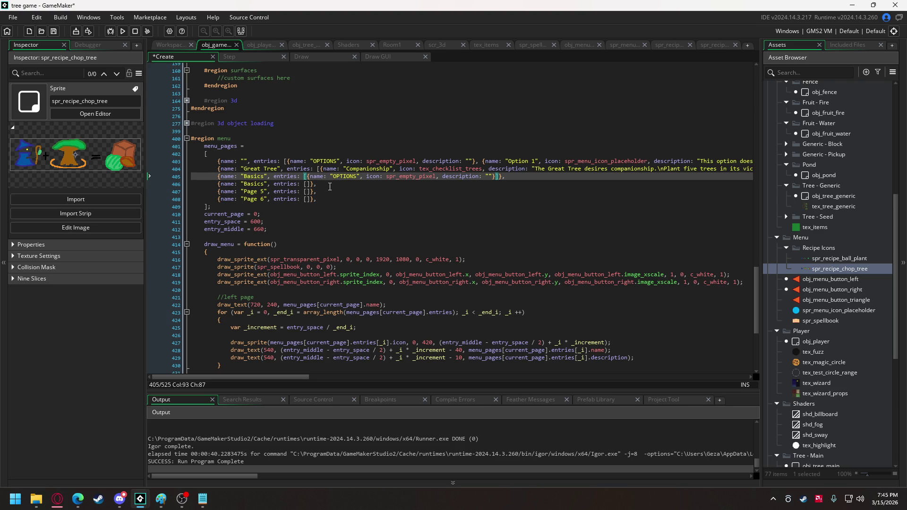
double_click(352, 177)
Step: Rename the entry to Plant Ball and set its icon to spr_recipe_ball_plant
type("Plant Ball")
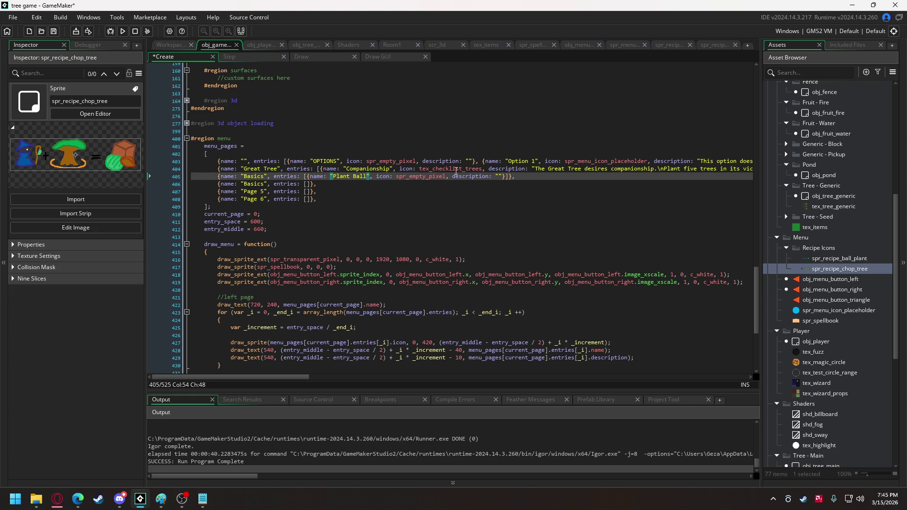
left_click(411, 177)
left_click_drag(411, 178, 446, 178)
type("re")
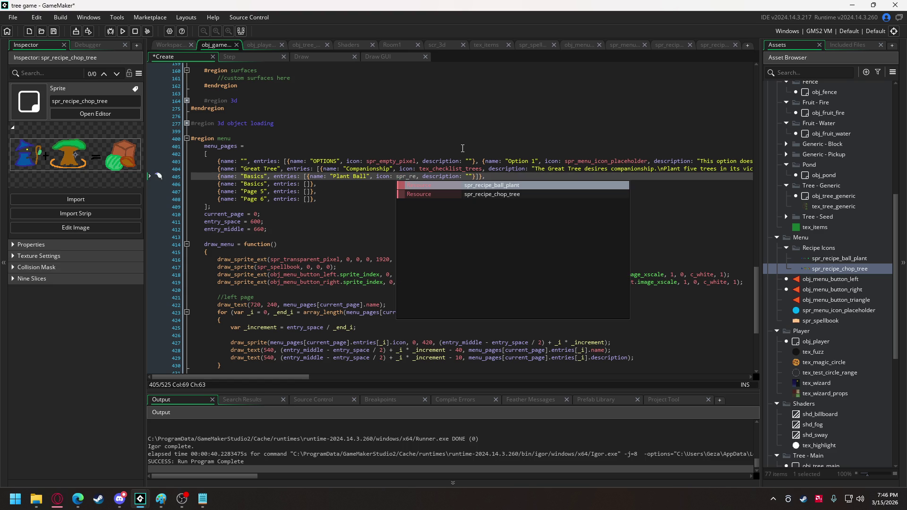
left_click(516, 187)
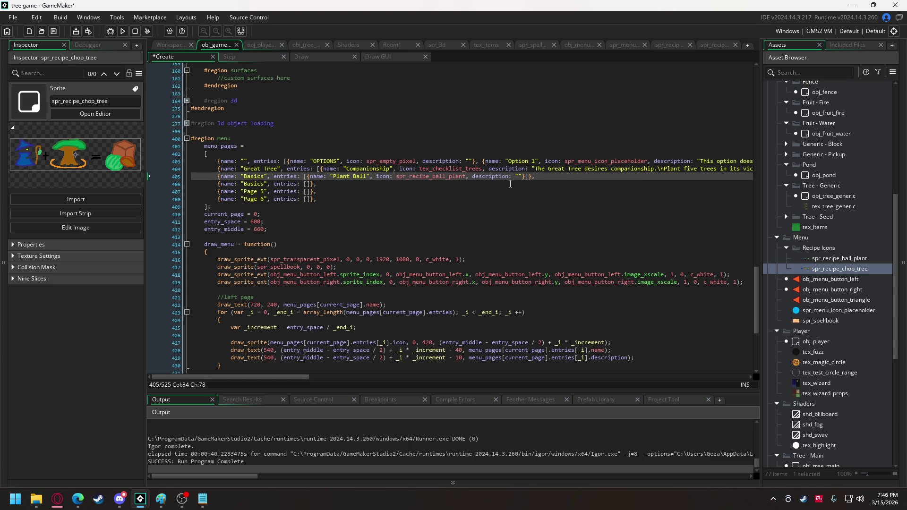
Step: Add a second Chop Tree entry using spr_recipe_chop_tree, then save and run the game
left_click(527, 177)
type(", {name: \"OPTIONS\", icon: spr_empty_pixel, description: \"\"}")
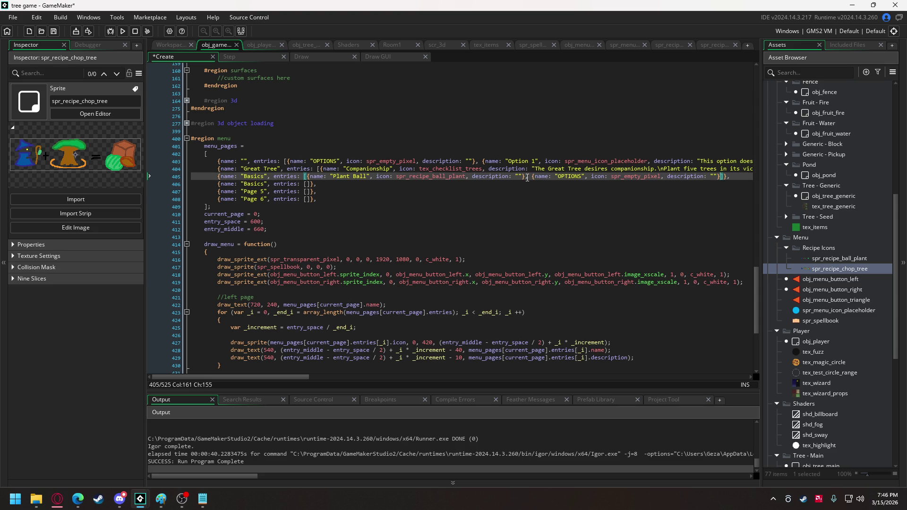
left_click_drag(556, 176, 583, 175)
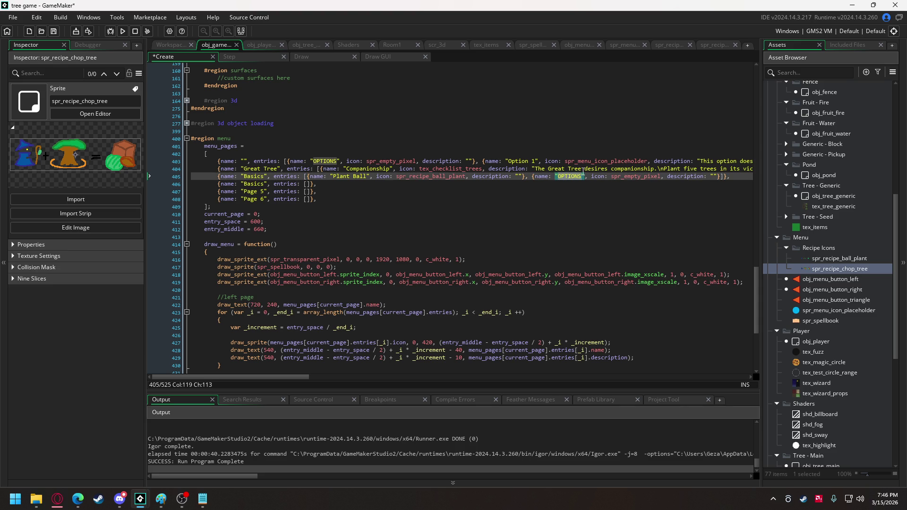
type("Chop Tree")
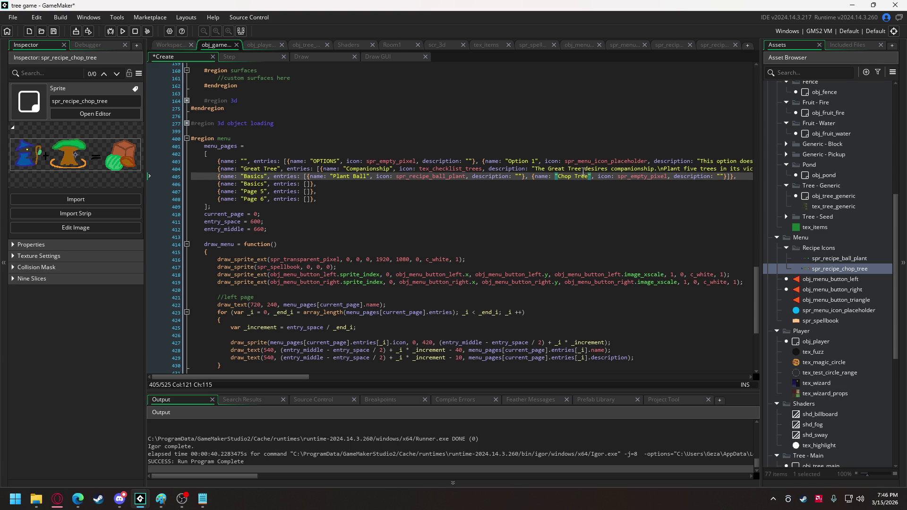
left_click_drag(631, 177, 668, 177)
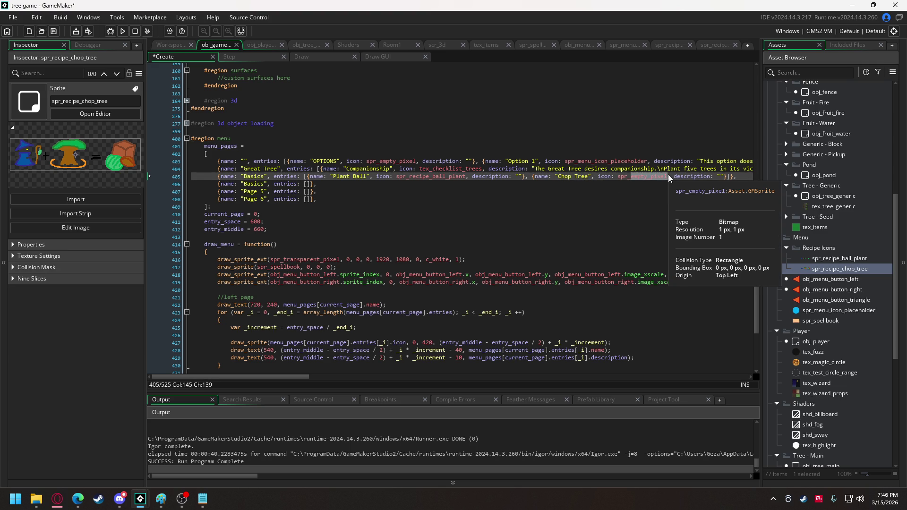
type("chop")
key("Return")
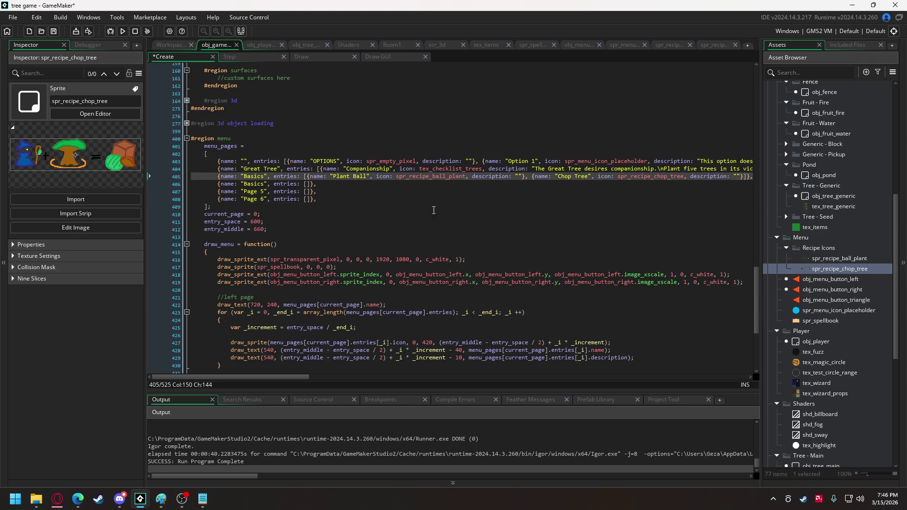
left_click(124, 32)
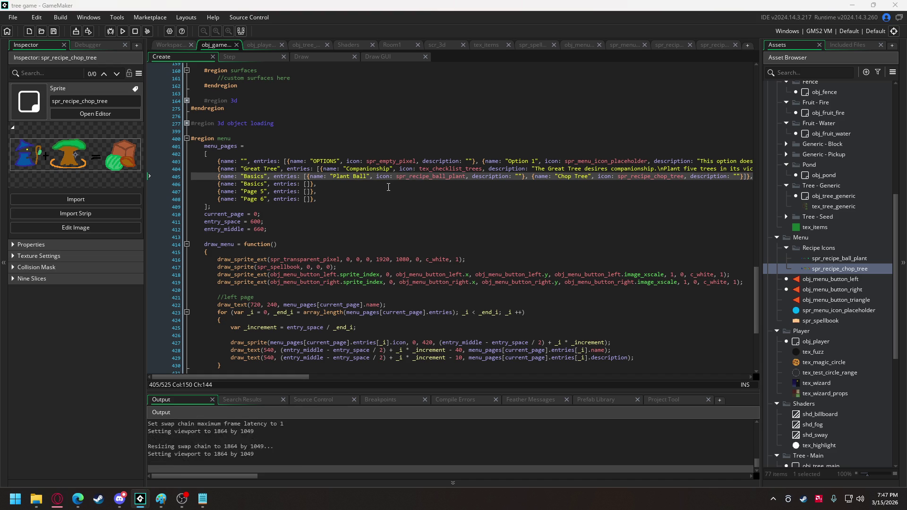
key("Escape")
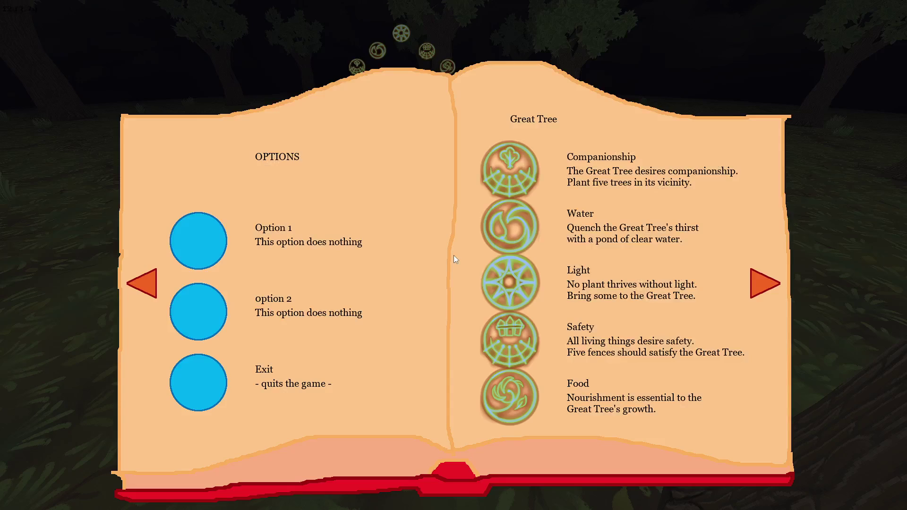
key("Right")
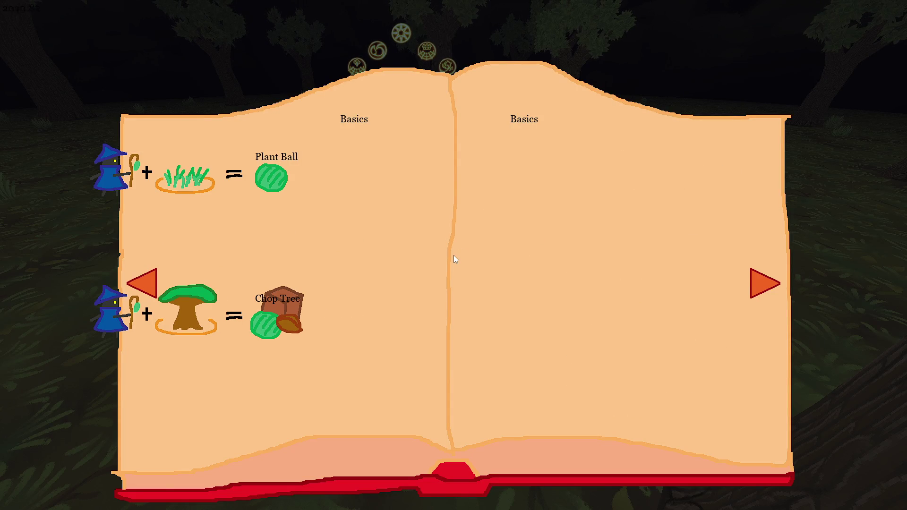
key("alt+F4")
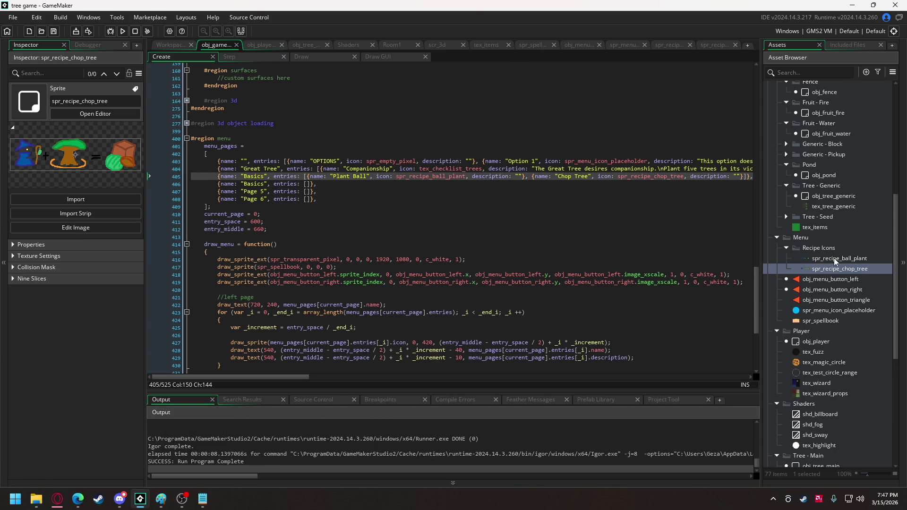
Step: Set the origin of spr_recipe_ball_plant and spr_recipe_chop_tree to Middle Left
double_click(834, 259)
left_click(719, 94)
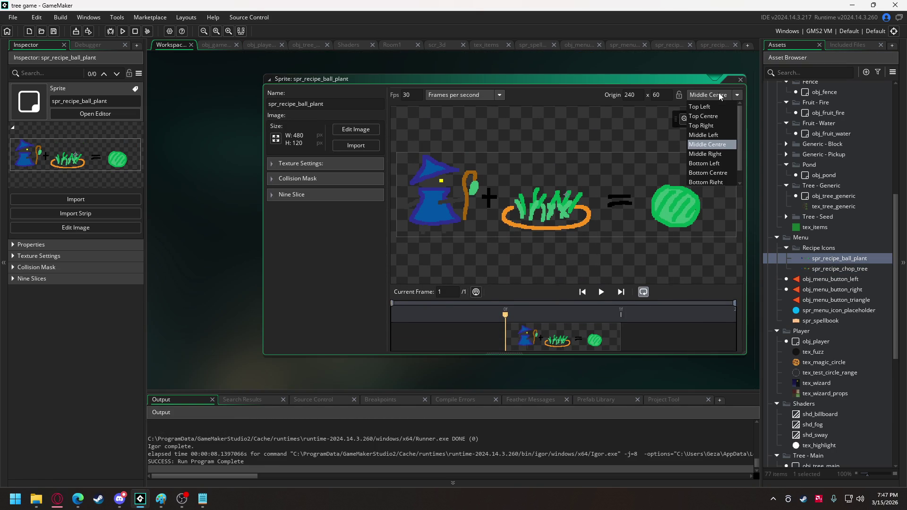
left_click(713, 137)
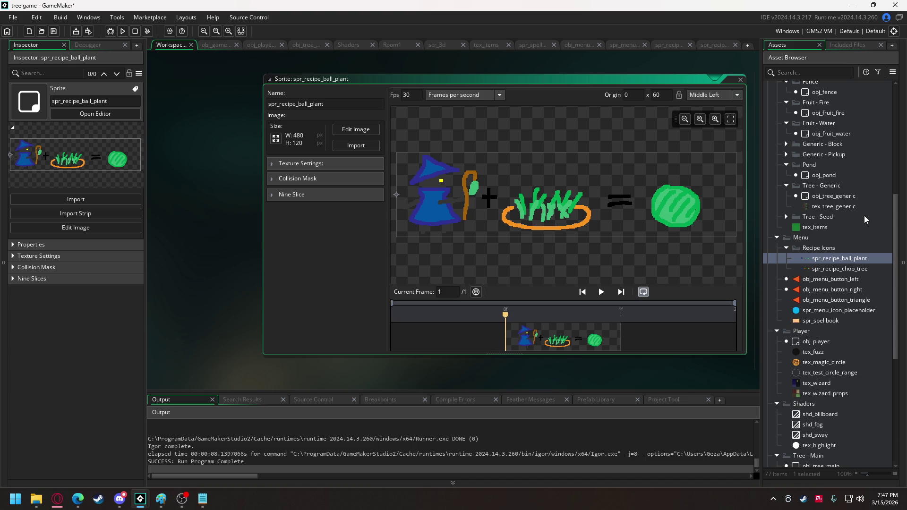
double_click(855, 268)
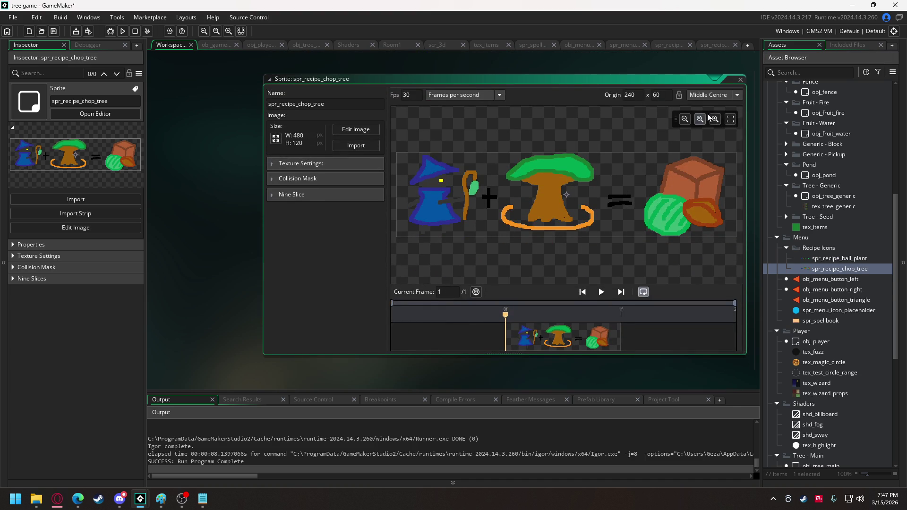
left_click(704, 97)
left_click(703, 135)
Step: Resize spr_recipe_chop_tree's canvas, entering a height of 24, and apply
left_click(276, 140)
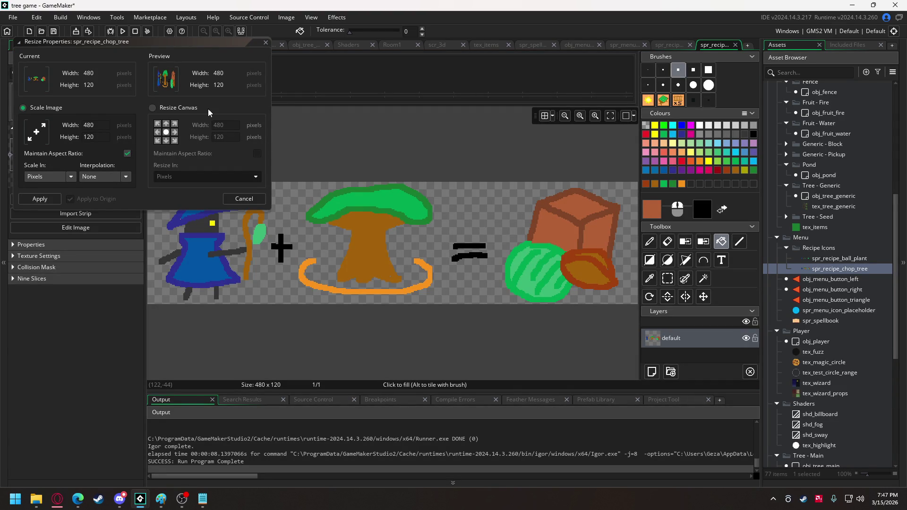
left_click(189, 107)
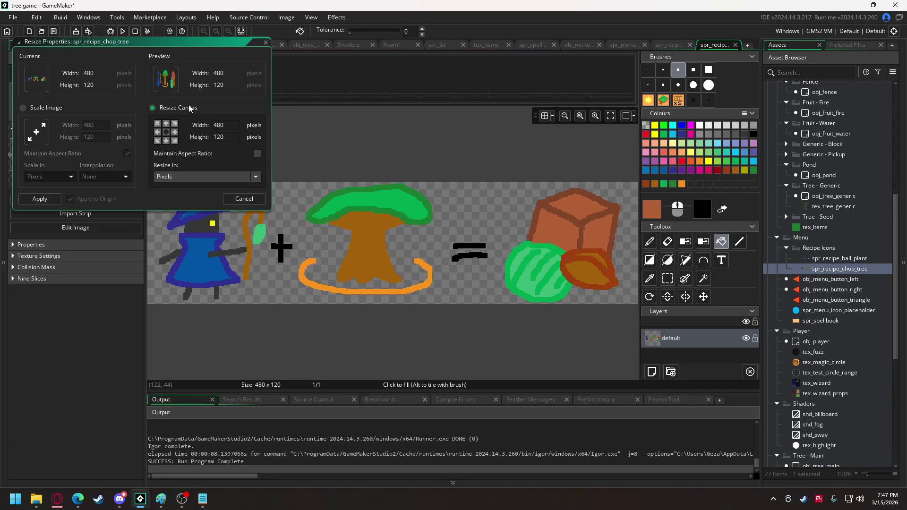
double_click(215, 137)
type("24")
left_click(44, 200)
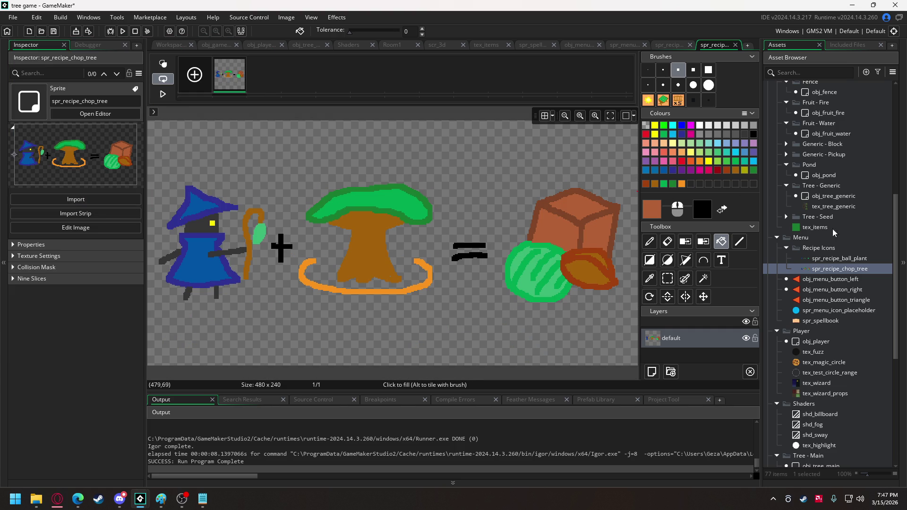
Step: Resize spr_recipe_ball_plant's canvas height to 240 and run the game
double_click(828, 259)
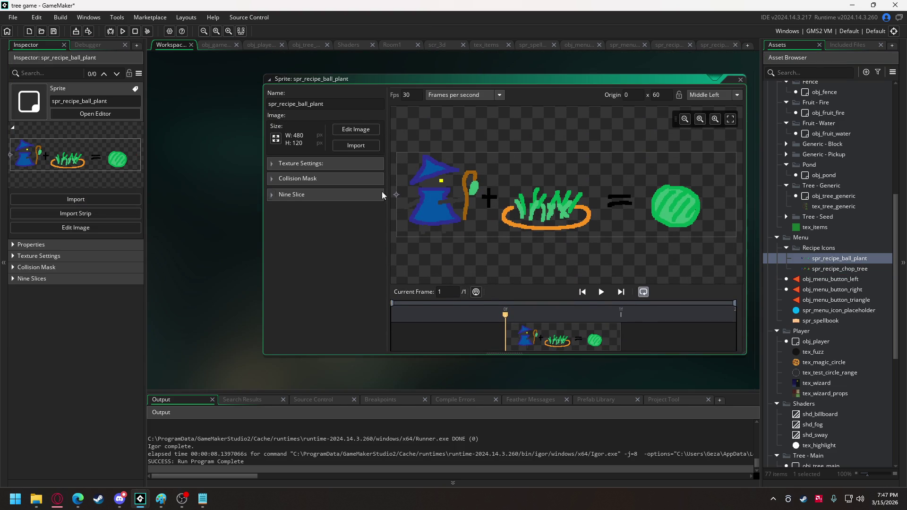
left_click(276, 138)
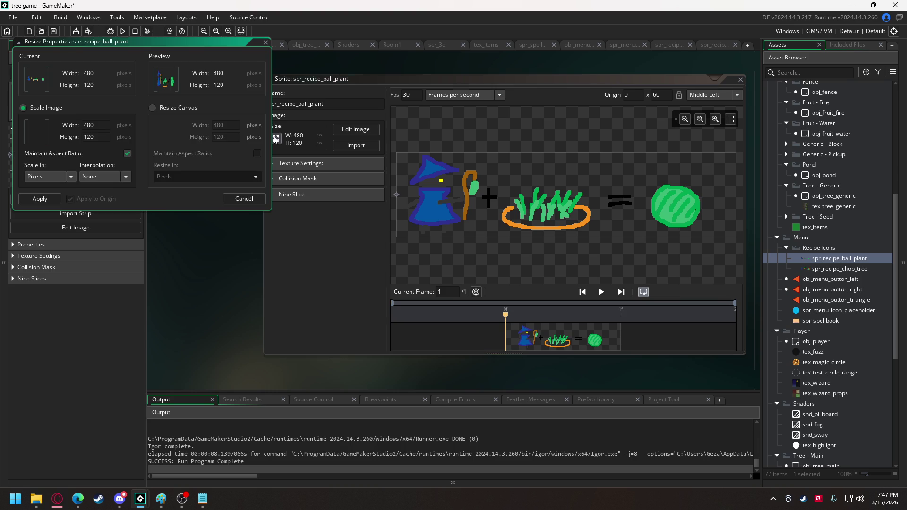
left_click(184, 108)
left_click(225, 136)
type("0")
left_click(39, 199)
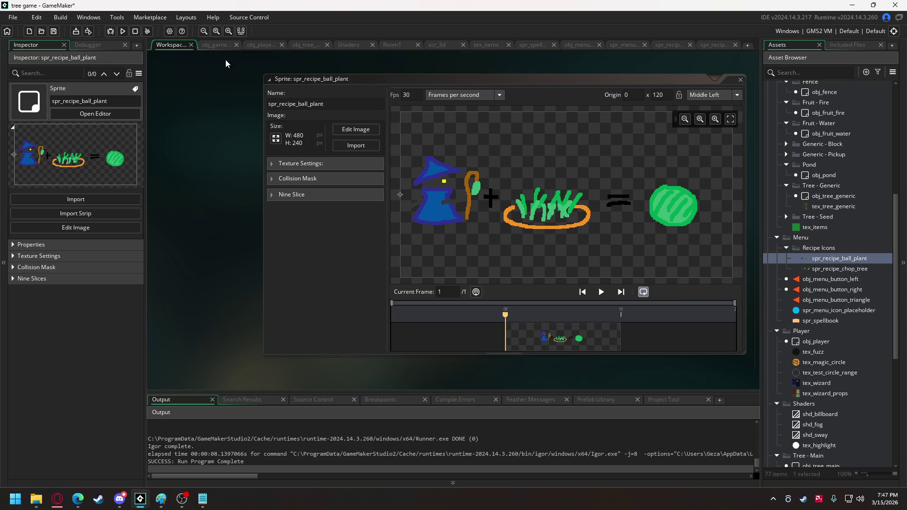
left_click(123, 32)
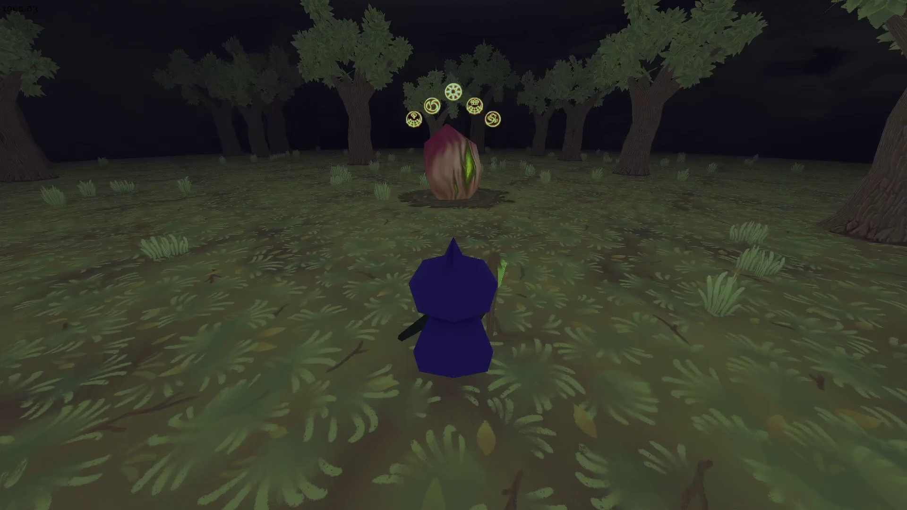
Step: Check the recipe icons on the spellbook's Basics pages, then close the game
key("Escape")
key("Right")
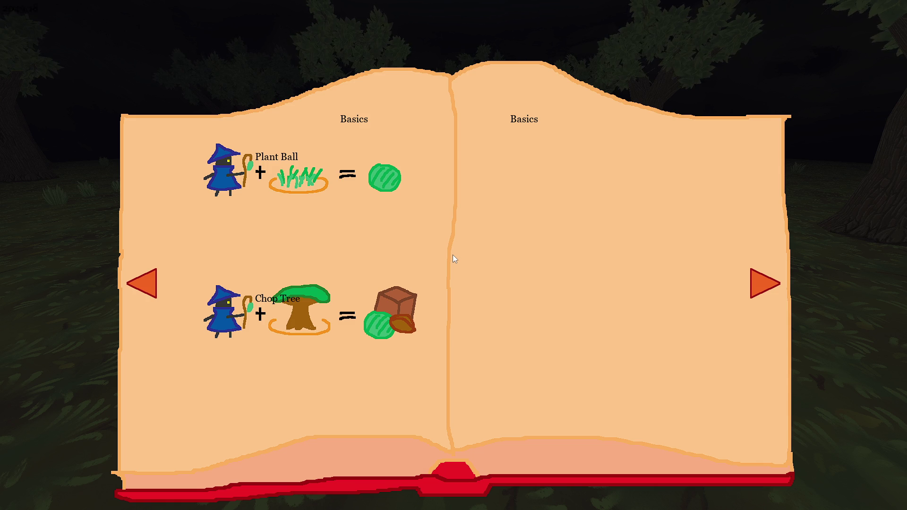
key("Escape")
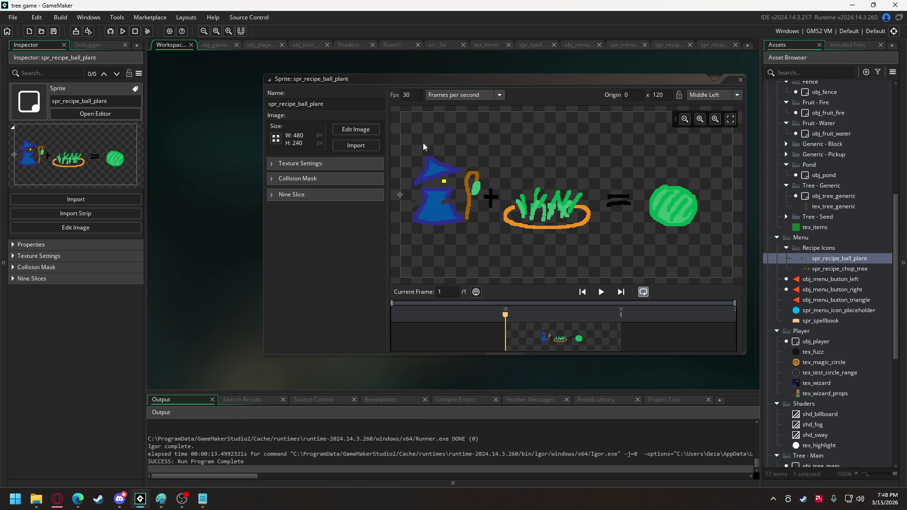
Step: Set both recipe sprites' origins to Top Left and run the game again
left_click(715, 92)
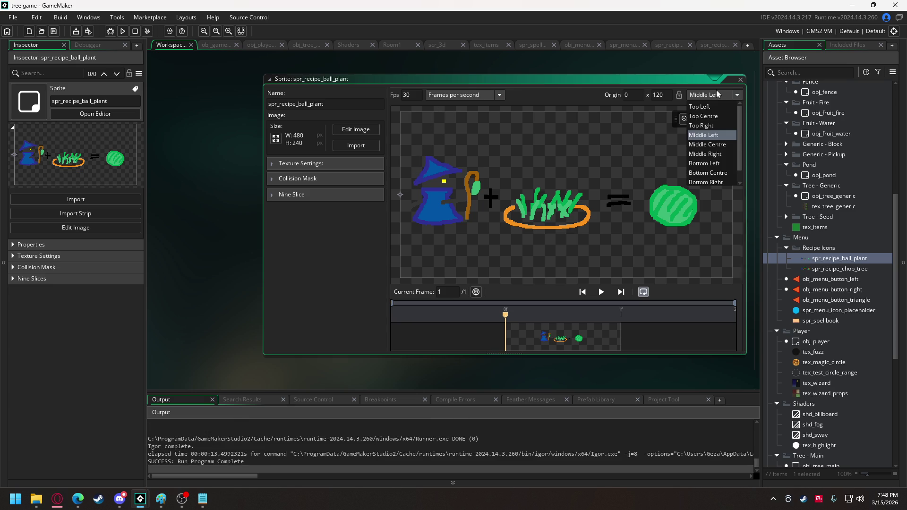
left_click(705, 103)
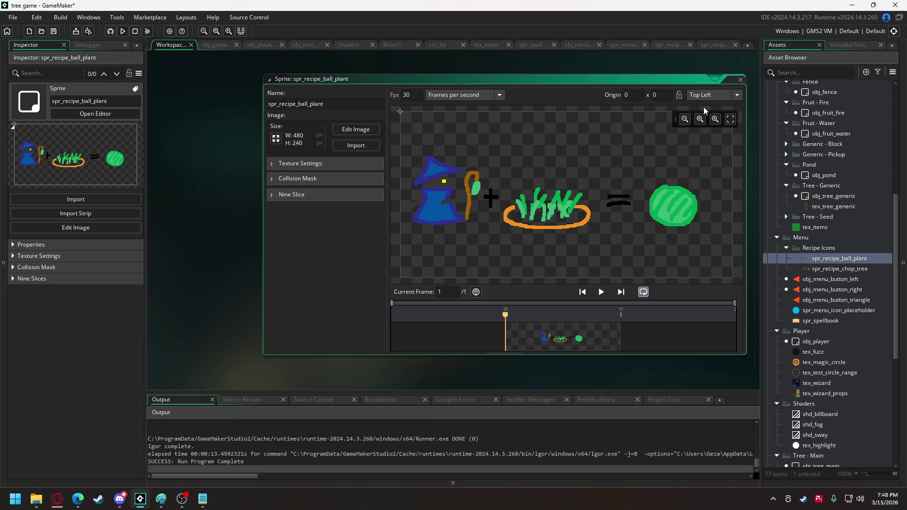
double_click(818, 266)
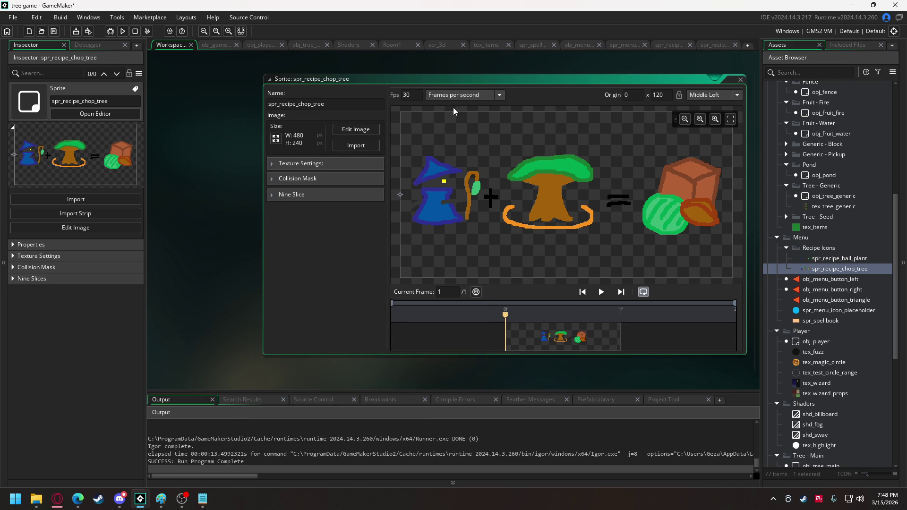
left_click(709, 96)
left_click(707, 105)
left_click(124, 32)
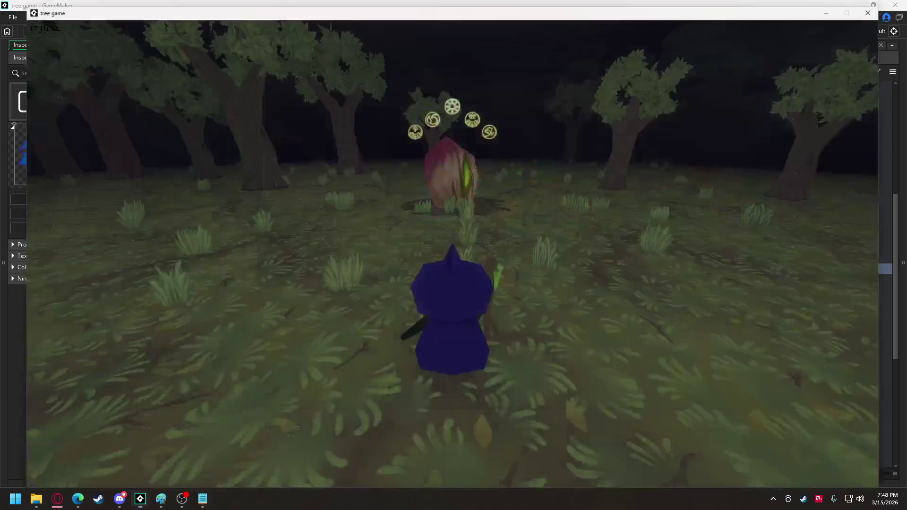
Step: After a quick spellbook check, set spr_recipe_ball_plant's origin x to 60
key("Tab")
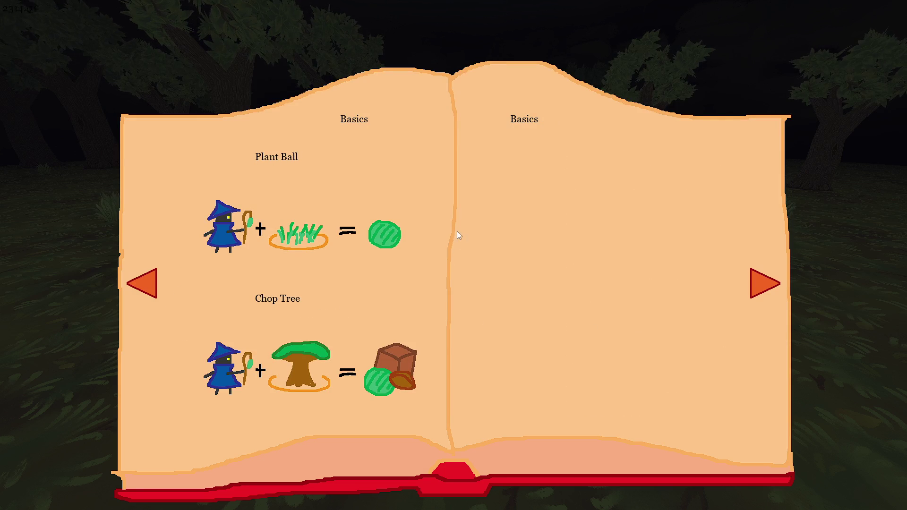
key("alt+F4")
double_click(831, 259)
key("Return")
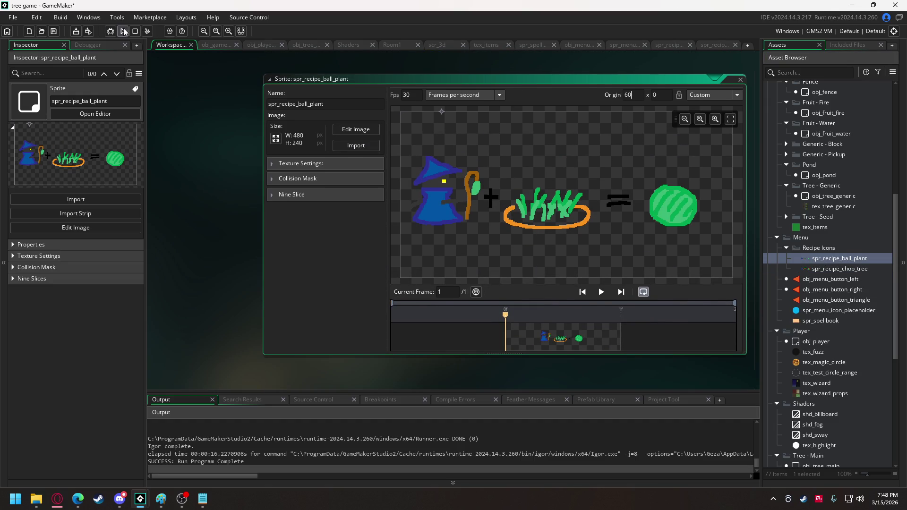
Step: Run the game, view the spellbook's Basics recipe pages, then close it
left_click(122, 30)
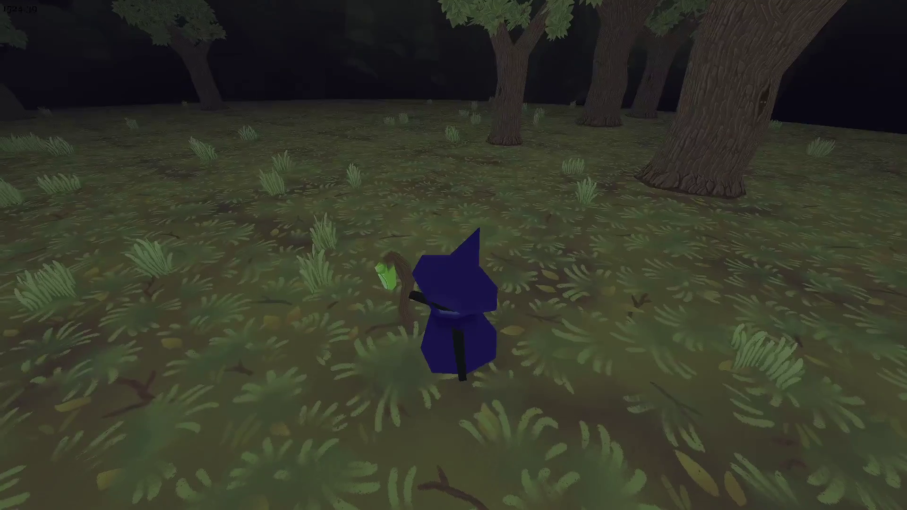
key("Escape")
key("Right")
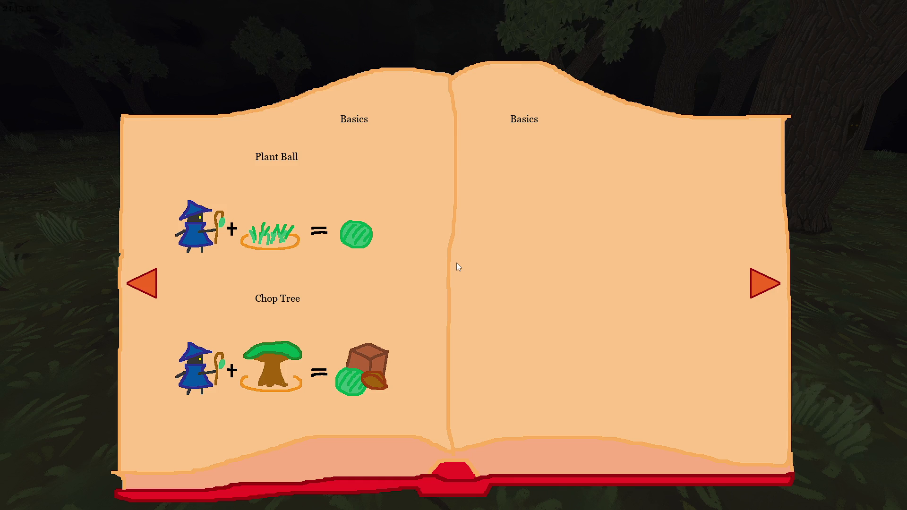
key("Escape")
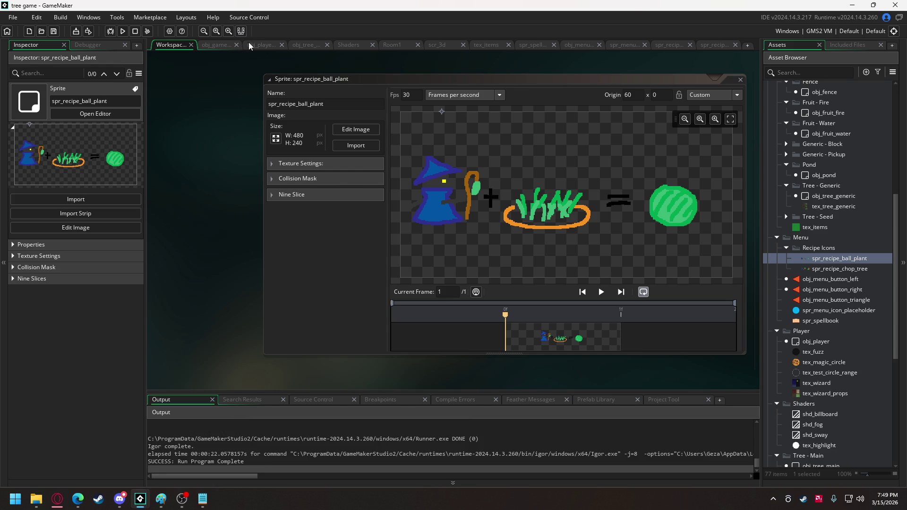
Step: Rename the two Basics pages in obj_game Create to Basics #1 and Basics #2
left_click(221, 45)
left_click(264, 177)
type("#1")
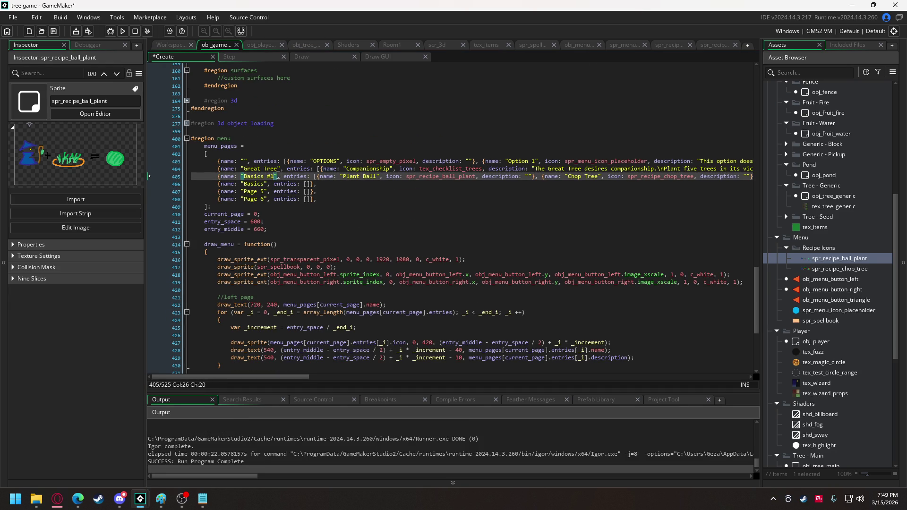
left_click(265, 185)
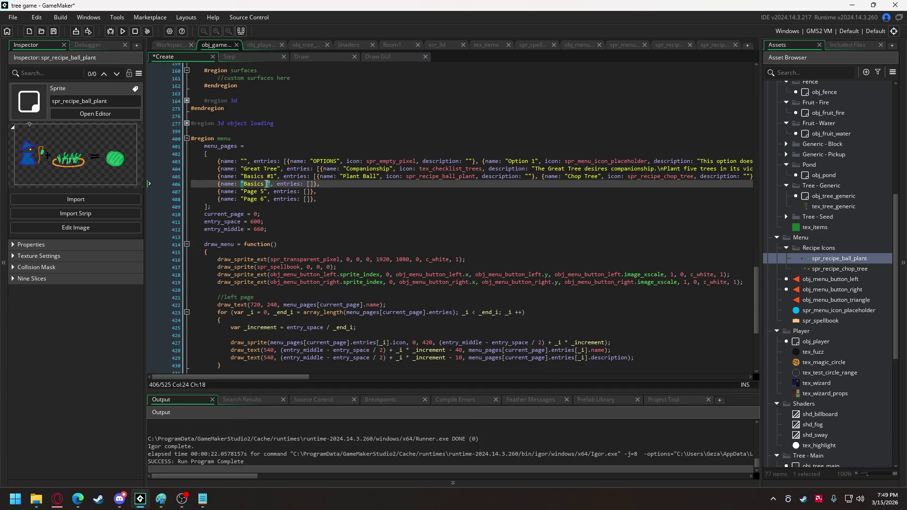
type("#2")
Step: Copy entries into Basics #2 as Plant Tree with spr_recipe_plant_tree; rename the first to Ball of Plants
mouse_move(318, 176)
left_mouse_down()
mouse_move(751, 179)
mouse_move(668, 179)
left_mouse_up()
key("ctrl+c")
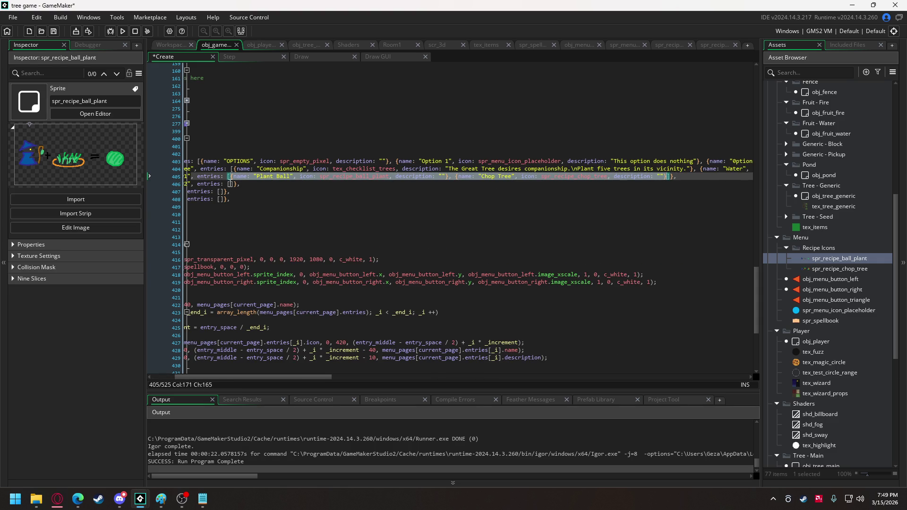
left_click(230, 184)
key("ctrl+v")
left_click_drag(303, 378, 284, 377)
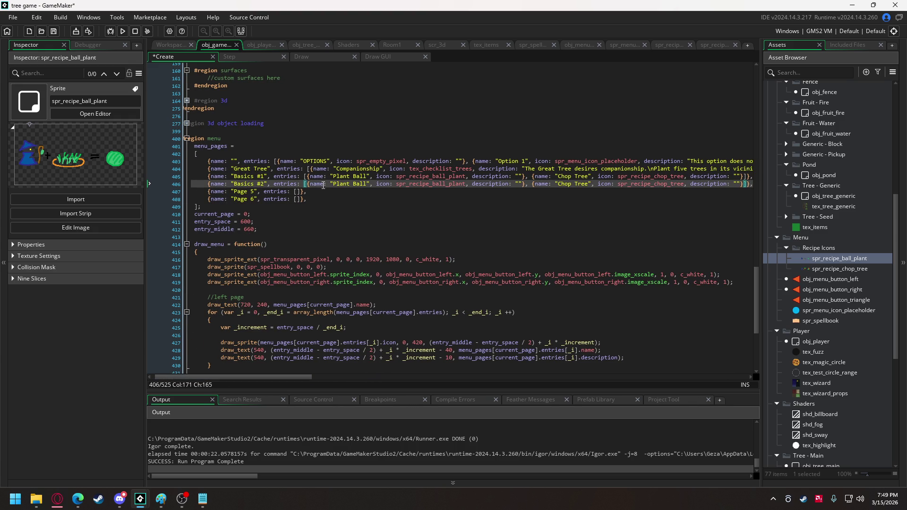
left_click_drag(334, 184, 349, 184)
left_click(354, 185)
type("Tree")
left_click_drag(333, 176, 353, 178)
key("BackSpace")
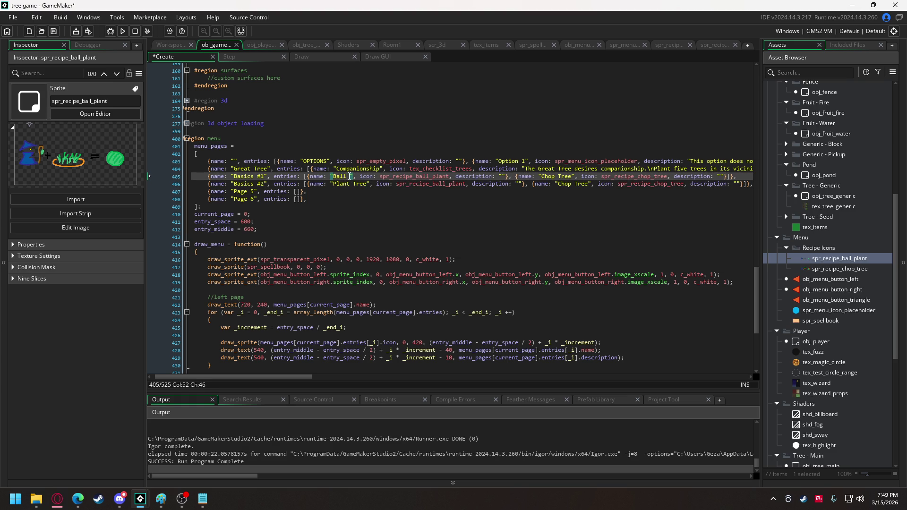
type("od")
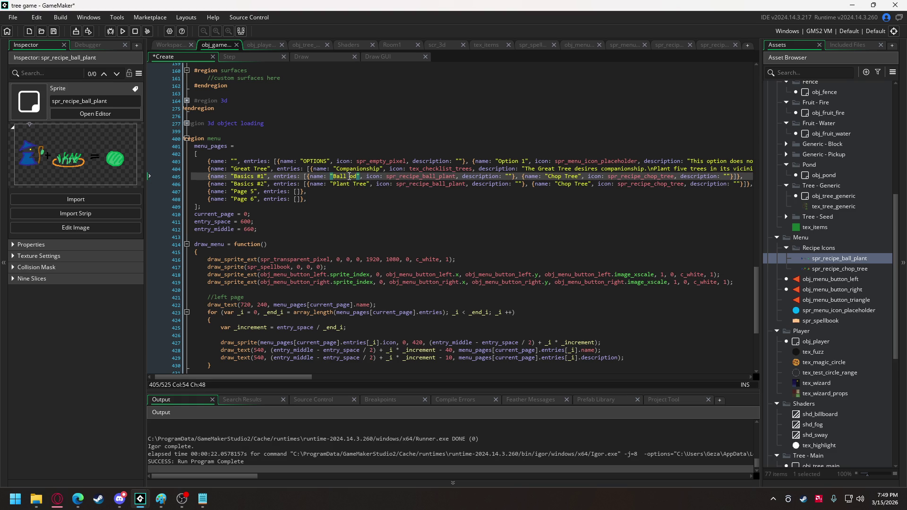
type(" Plants")
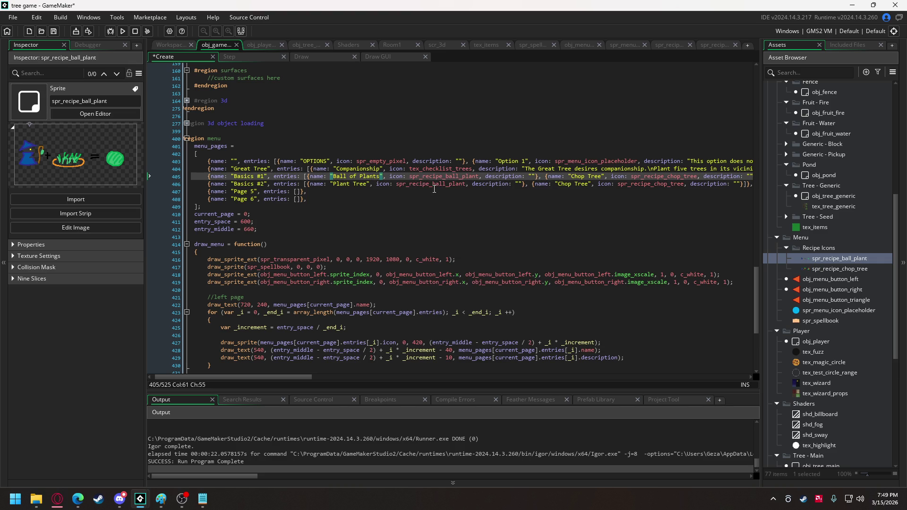
left_click_drag(434, 184, 465, 184)
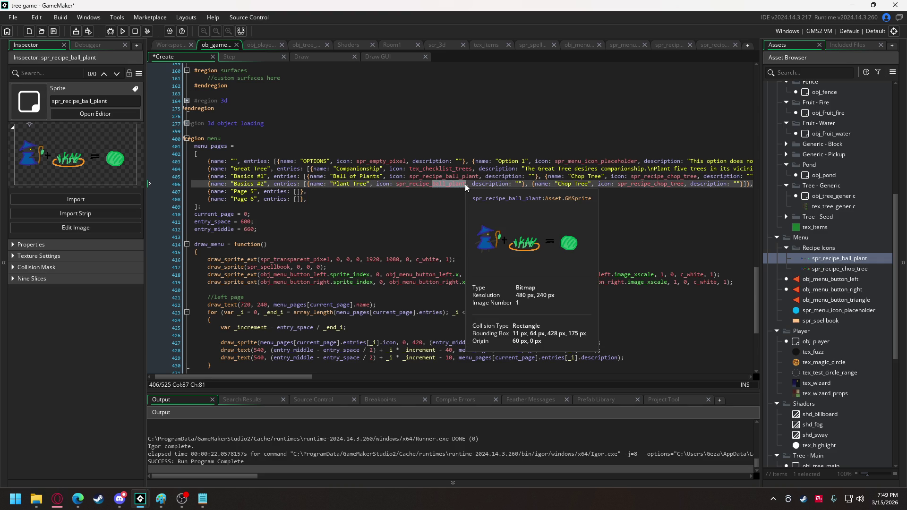
type("plant_")
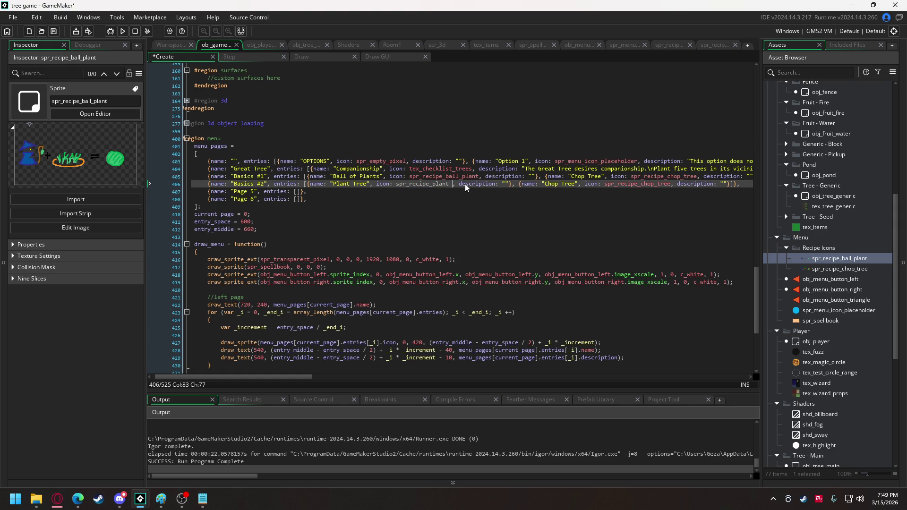
type("tree")
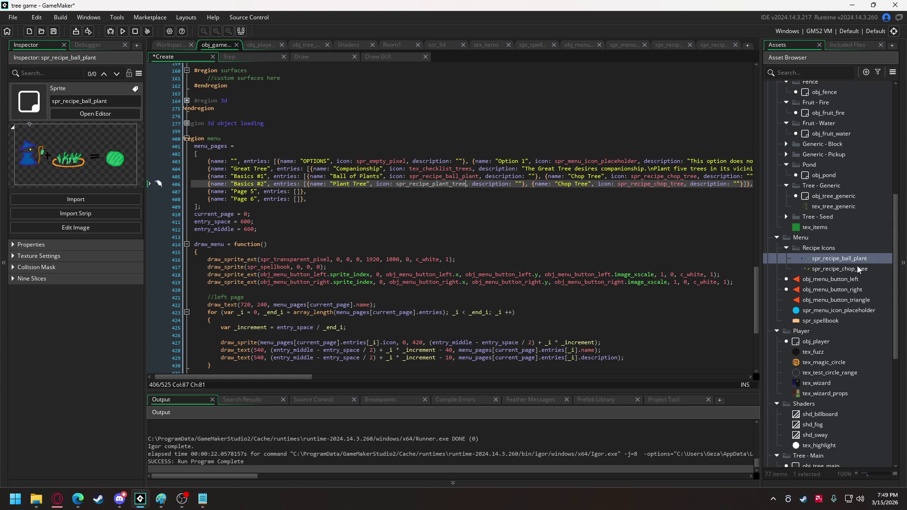
Step: Duplicate the spr_recipe_chop_tree sprite in the Asset Browser
left_click(855, 270)
right_click(854, 268)
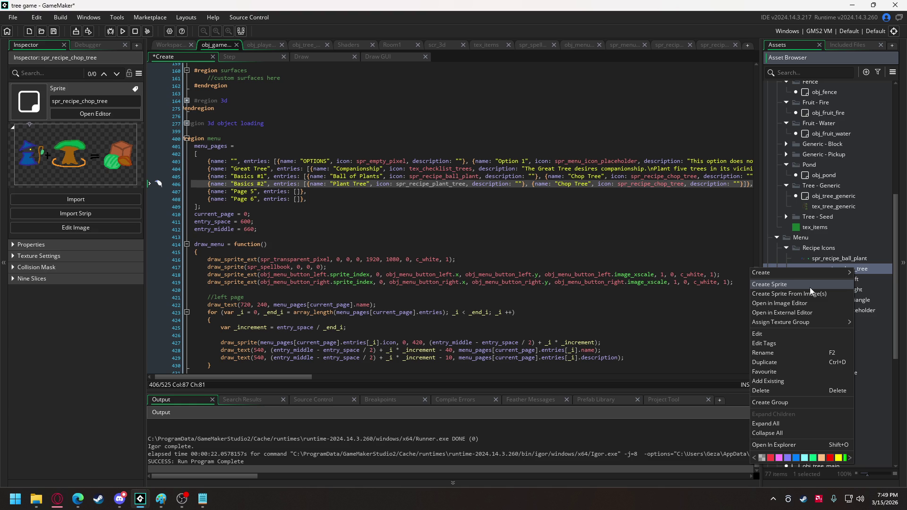
left_click(793, 361)
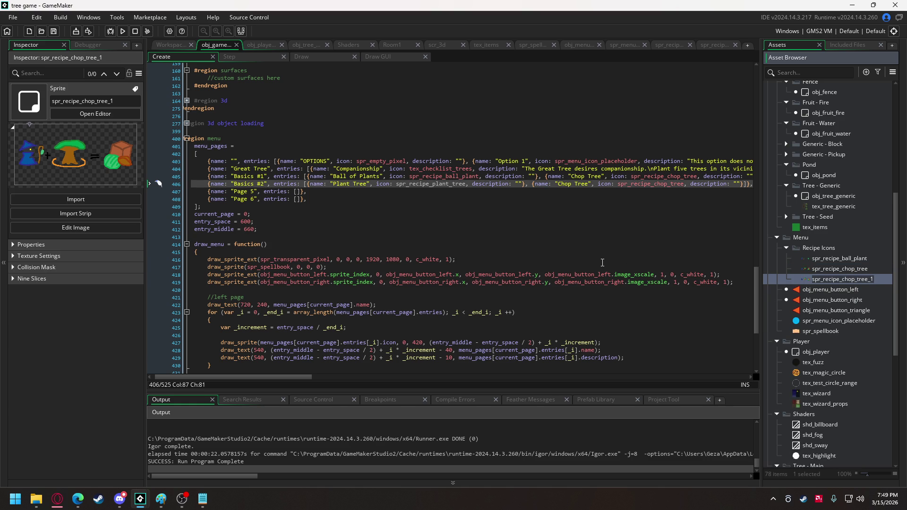
Step: Rename the duplicate to spr_recipe_plant_tree and open its image in the Image Editor
key("Return")
type("e")
key("Return")
double_click(856, 279)
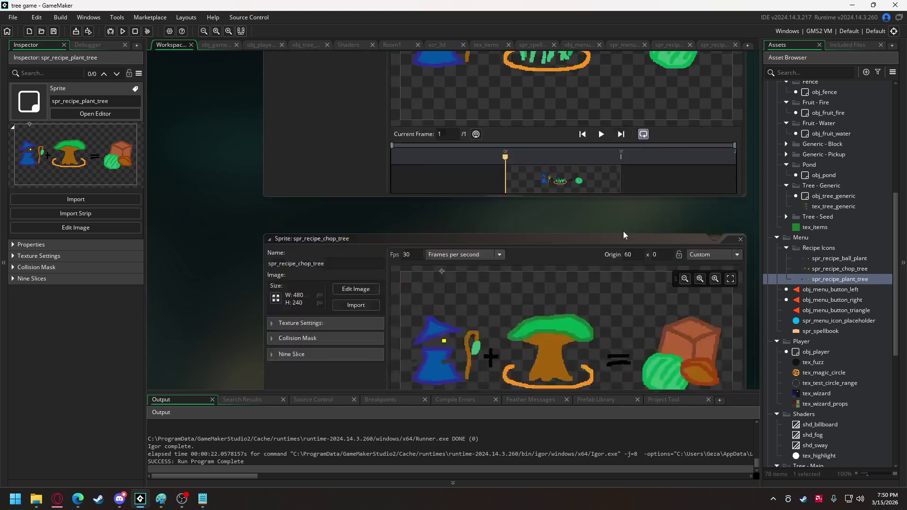
left_click_drag(577, 242, 625, 243)
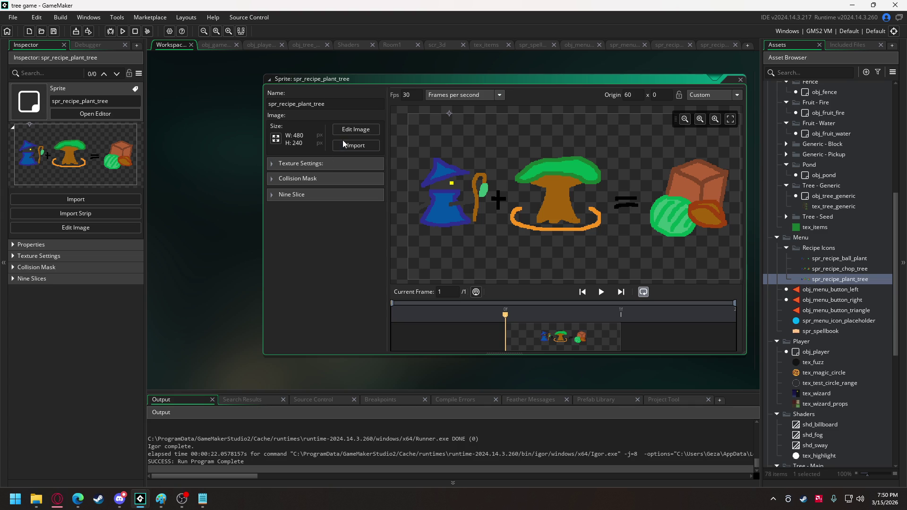
left_click(356, 129)
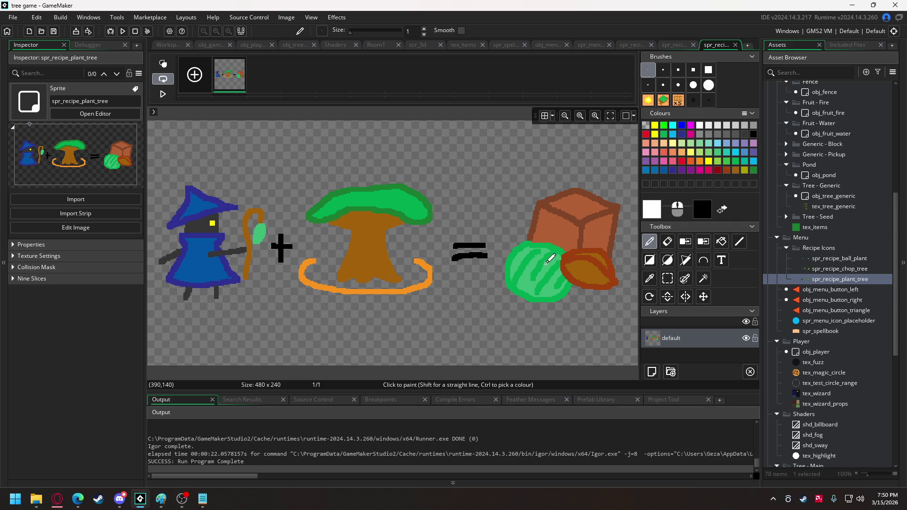
Step: Delete the block and fruit on the right of the image
left_click(668, 278)
mouse_move(495, 175)
left_mouse_down()
mouse_move(594, 315)
mouse_move(630, 316)
left_mouse_up()
key("Delete")
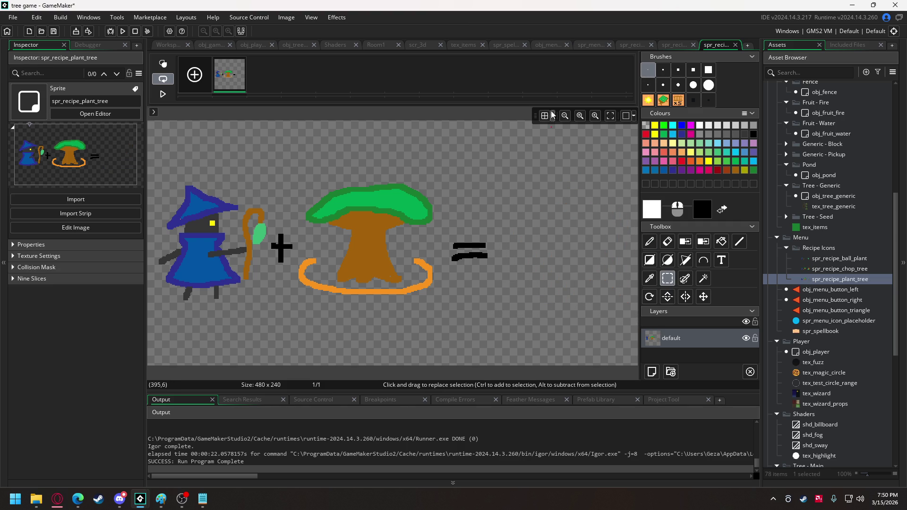
Step: Show the canvas grid with 120 by 120 pixel spacing
left_click(545, 115)
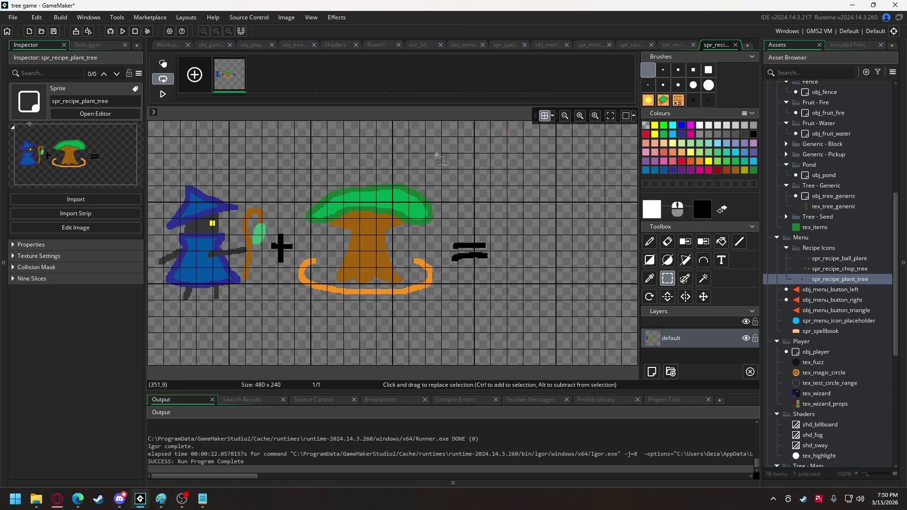
left_click(556, 118)
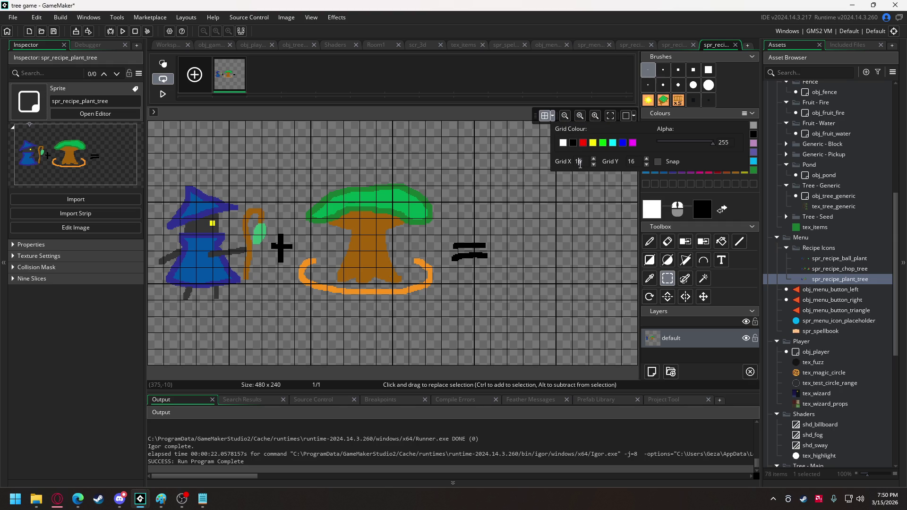
type("120")
key("BackSpace")
key("BackSpace")
type("120")
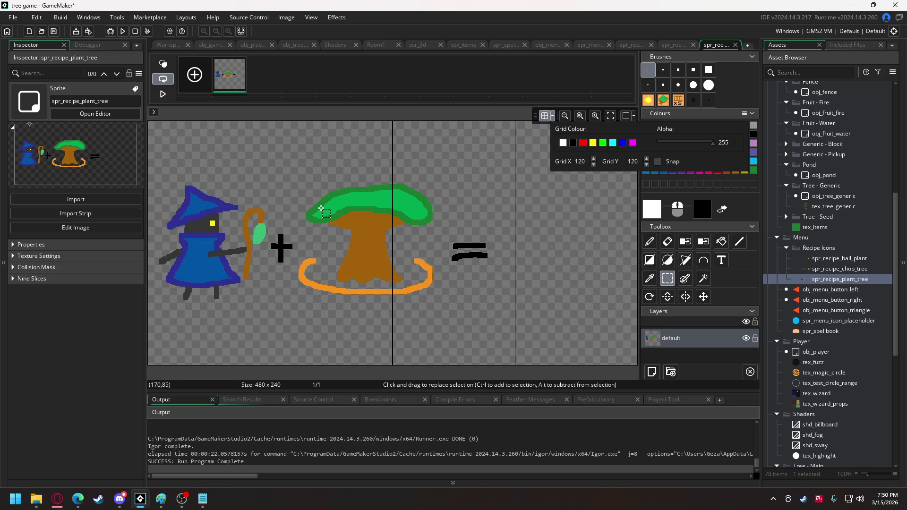
Step: Select the whole middle tree with a large selection brush and turn it into a brush
left_click(686, 280)
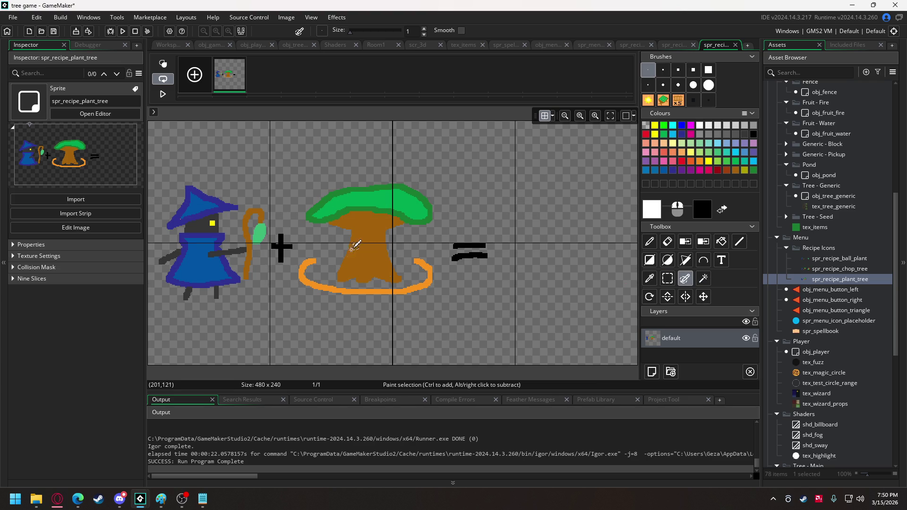
left_click_drag(333, 267, 306, 233)
left_click(708, 69)
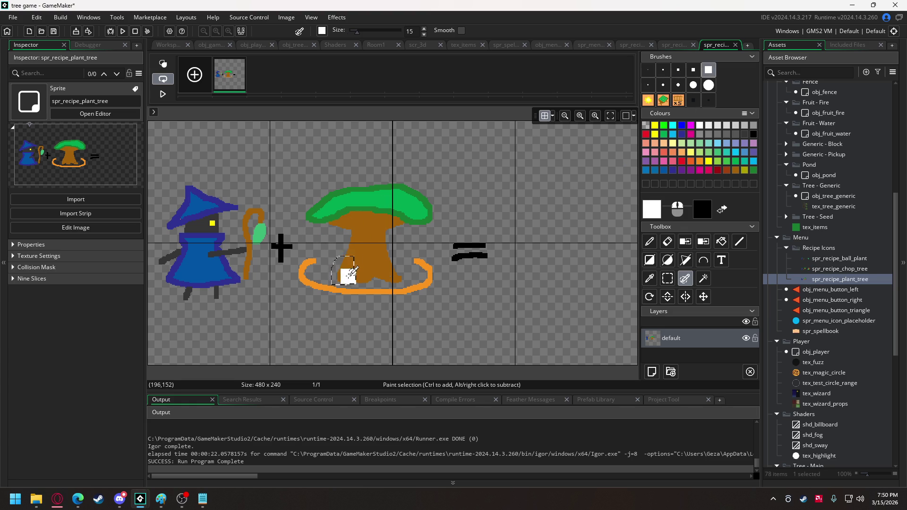
mouse_move(372, 273)
left_mouse_down()
mouse_move(399, 266)
mouse_move(355, 259)
mouse_move(350, 234)
mouse_move(313, 213)
mouse_move(340, 190)
mouse_move(404, 186)
mouse_move(431, 211)
mouse_move(384, 222)
mouse_move(370, 249)
mouse_move(343, 221)
mouse_move(363, 214)
mouse_move(330, 208)
mouse_move(399, 198)
mouse_move(397, 214)
mouse_move(365, 198)
mouse_move(407, 209)
left_mouse_up()
key("ctrl+b")
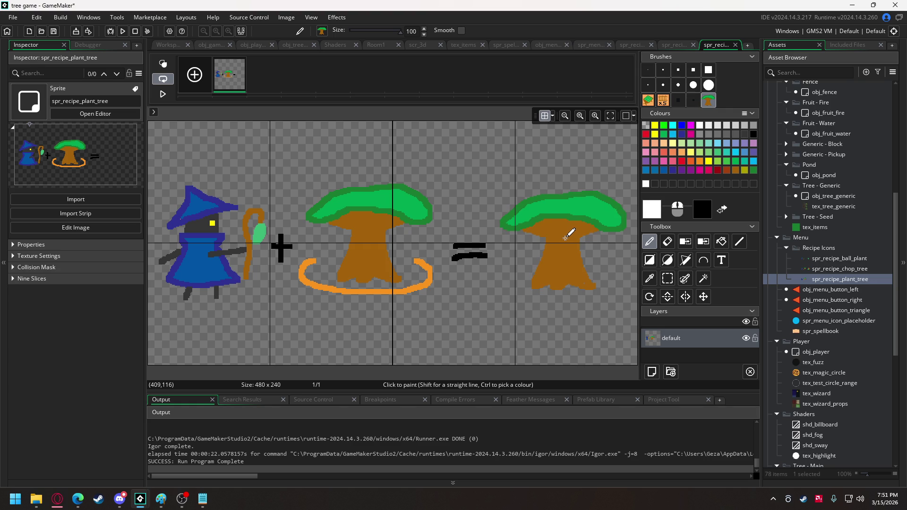
Step: Stamp the tree right of the equals sign and erase the middle tree from the ring
left_click(565, 237)
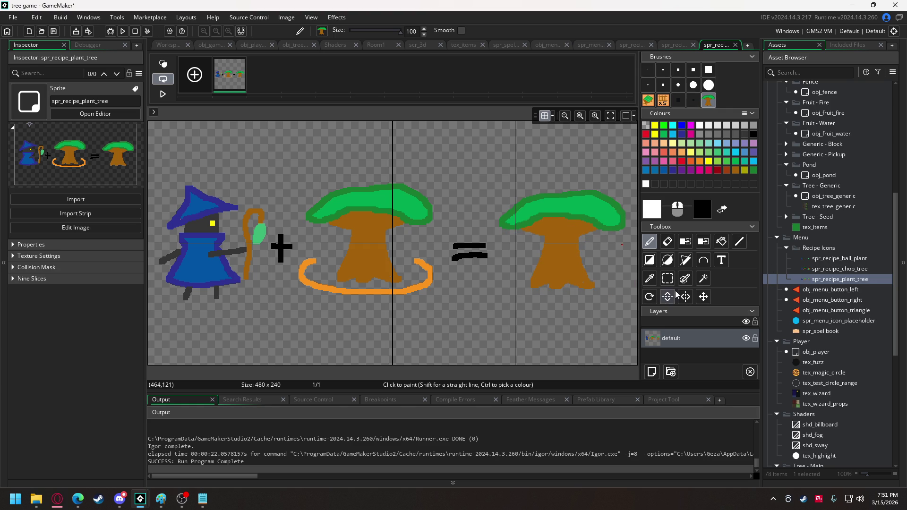
left_click(668, 243)
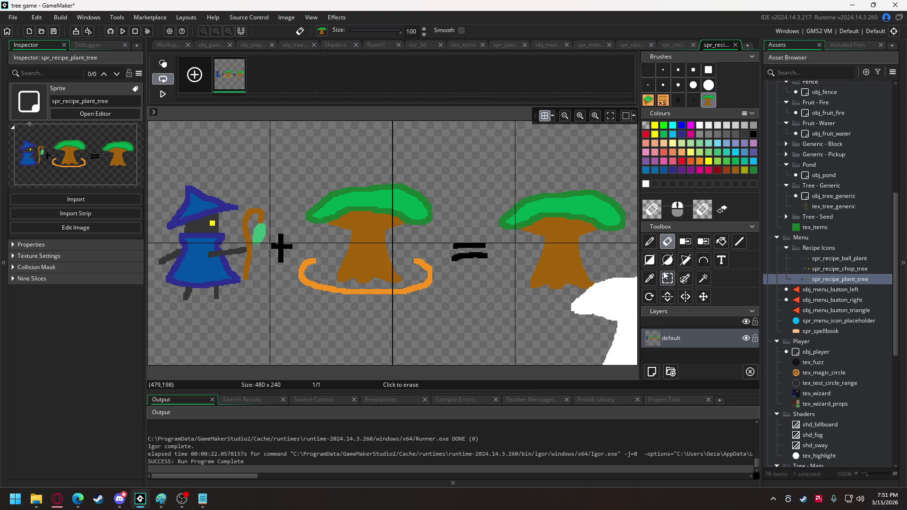
left_click(372, 231)
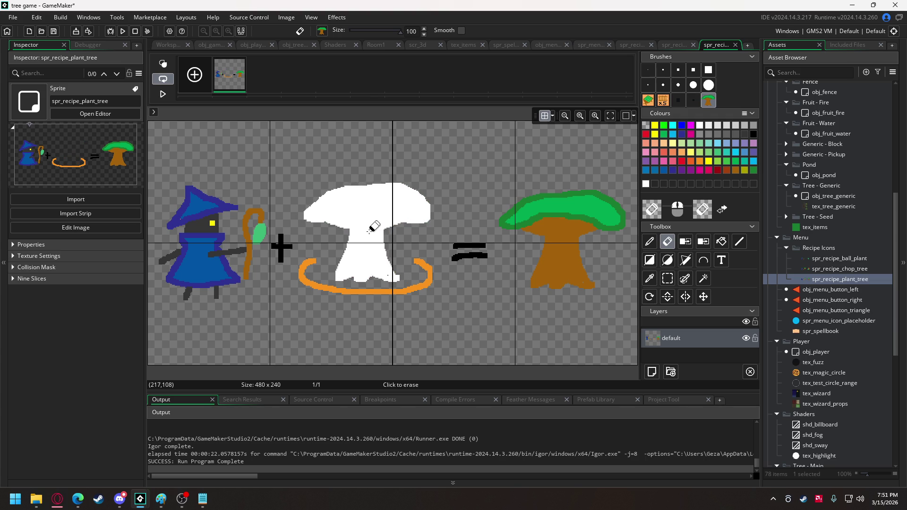
Step: Draw a dark brown seed outline in the ring, fill it light brown, and pick bright green
left_click(678, 70)
left_click(727, 170)
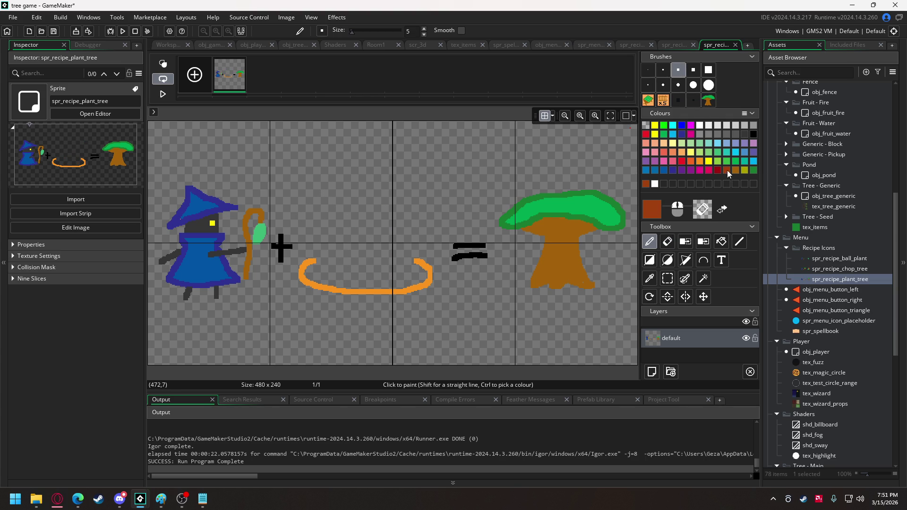
mouse_move(337, 255)
left_mouse_down()
mouse_move(367, 278)
mouse_move(390, 267)
mouse_move(373, 246)
mouse_move(337, 251)
mouse_move(390, 276)
left_mouse_up()
left_click(504, 250)
key("ctrl+z")
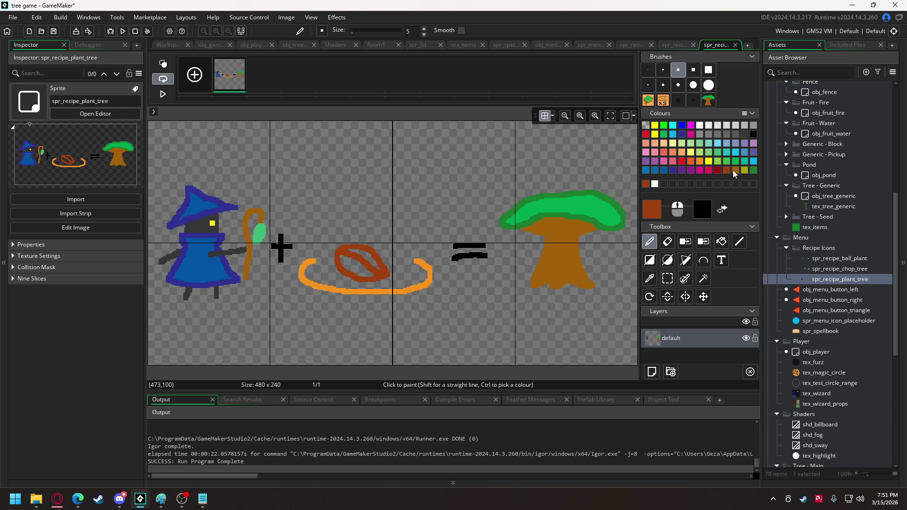
left_click(733, 170)
left_click(721, 242)
left_click(357, 264)
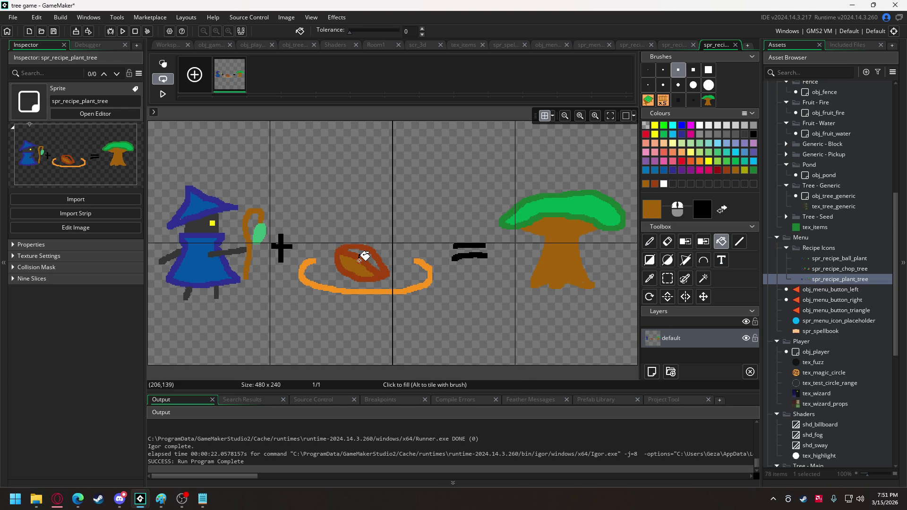
left_click(365, 251)
key("ctrl+z")
left_click(752, 169)
left_click(735, 162)
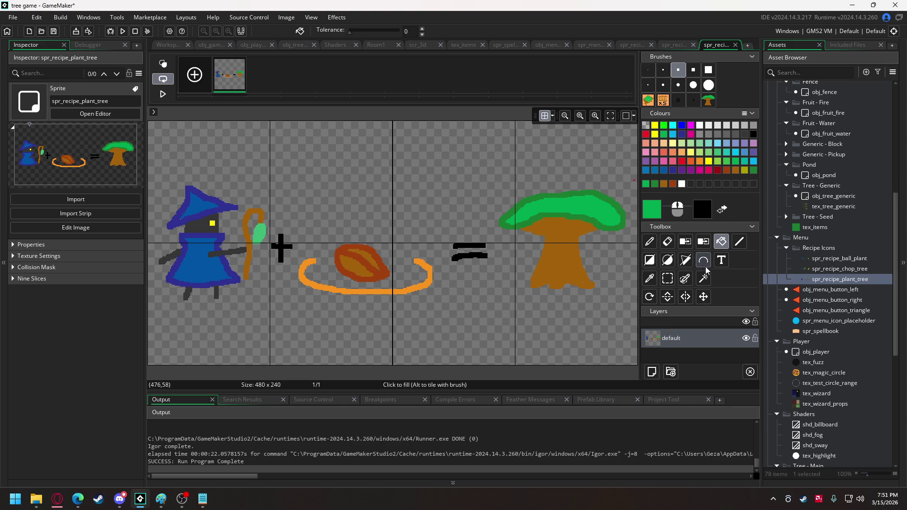
left_click(649, 241)
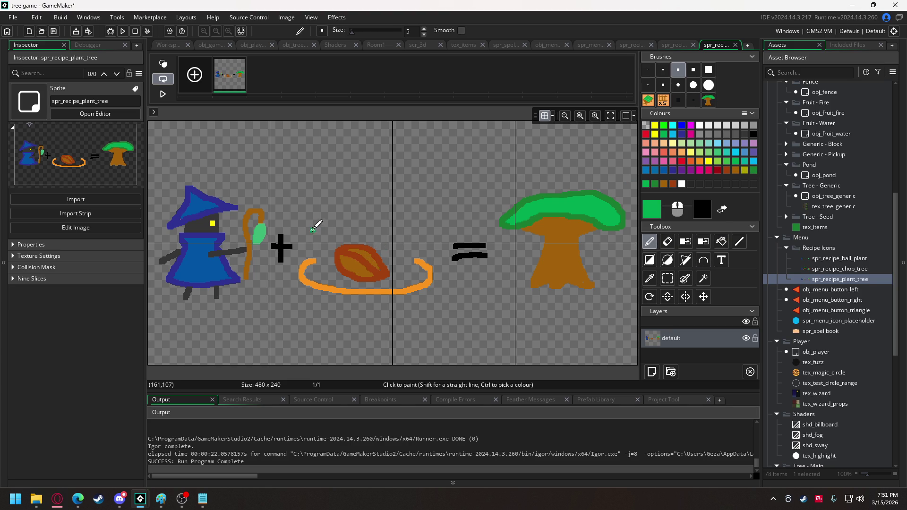
Step: Draw three light-green sprout circles above the seed, shade them darker green, then switch to Discord
mouse_move(310, 231)
left_mouse_down()
mouse_move(325, 240)
mouse_move(344, 205)
mouse_move(310, 220)
mouse_move(322, 231)
mouse_move(402, 242)
mouse_move(391, 209)
mouse_move(376, 229)
mouse_move(361, 230)
mouse_move(391, 202)
mouse_move(365, 190)
mouse_move(344, 194)
mouse_move(349, 204)
left_mouse_up()
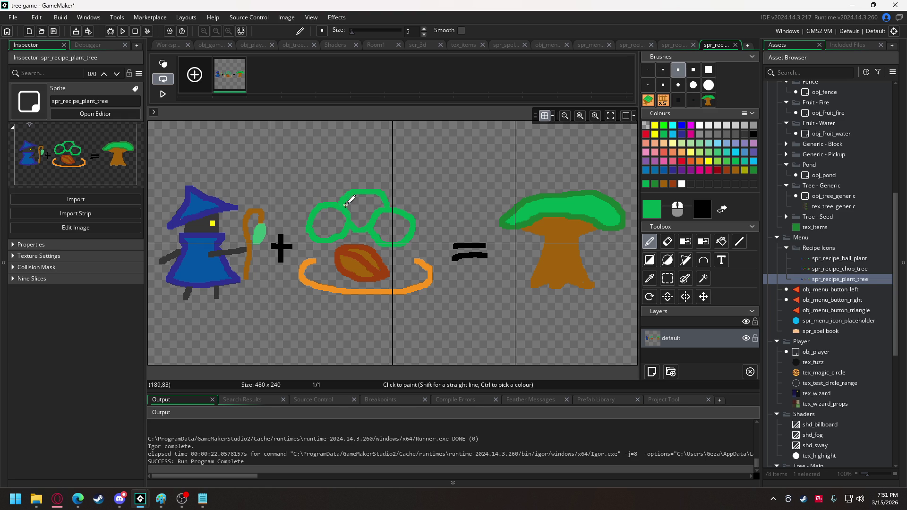
left_click(726, 162)
left_click(722, 242)
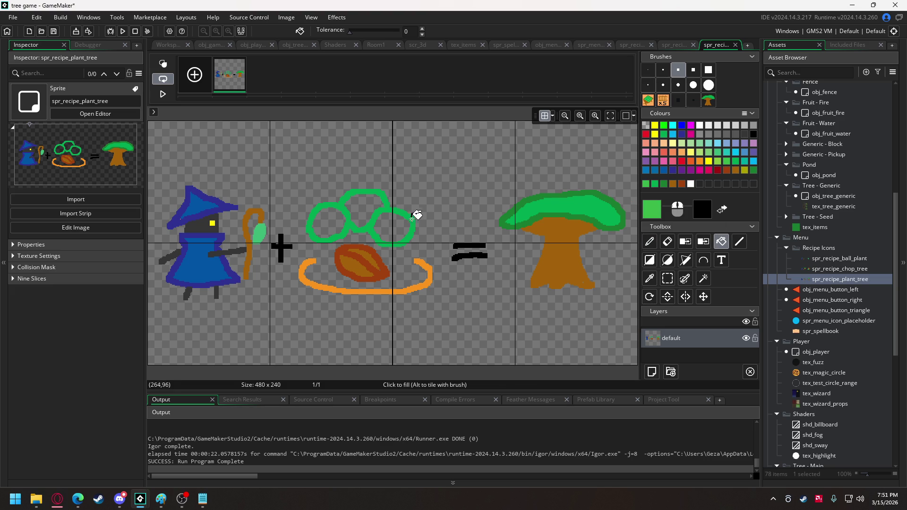
left_click(334, 222)
left_click(364, 204)
left_click(387, 225)
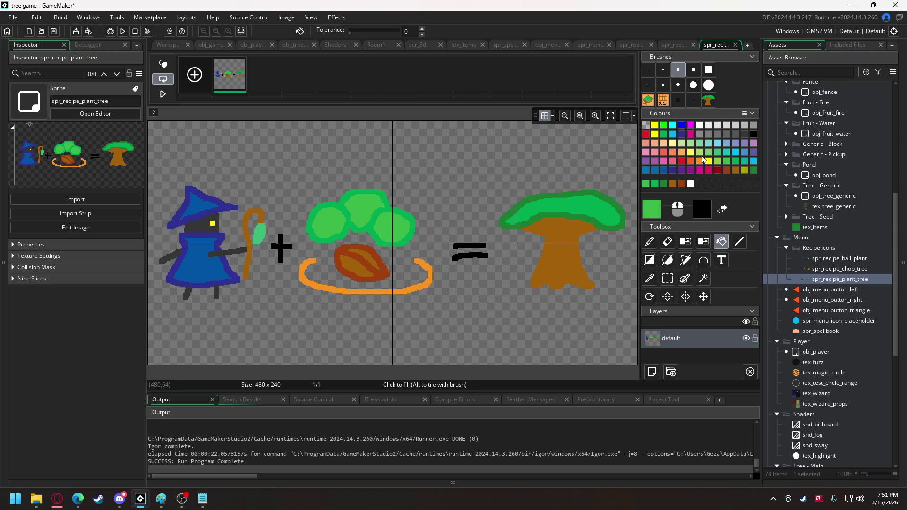
left_click(731, 161)
left_click(650, 242)
mouse_move(395, 223)
left_mouse_down()
mouse_move(384, 222)
mouse_move(413, 222)
mouse_move(371, 197)
mouse_move(362, 212)
mouse_move(345, 203)
mouse_move(383, 193)
mouse_move(362, 208)
left_mouse_up()
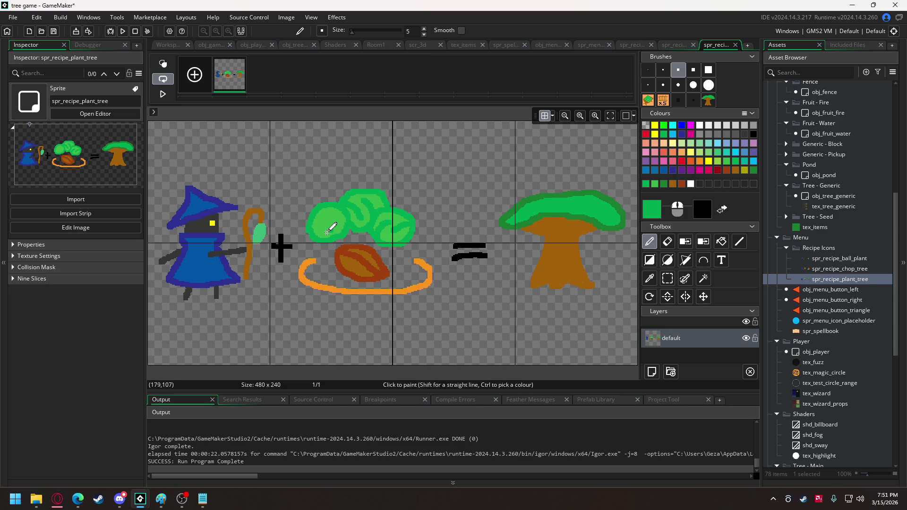
mouse_move(323, 234)
left_mouse_down()
mouse_move(324, 217)
mouse_move(335, 219)
left_mouse_up()
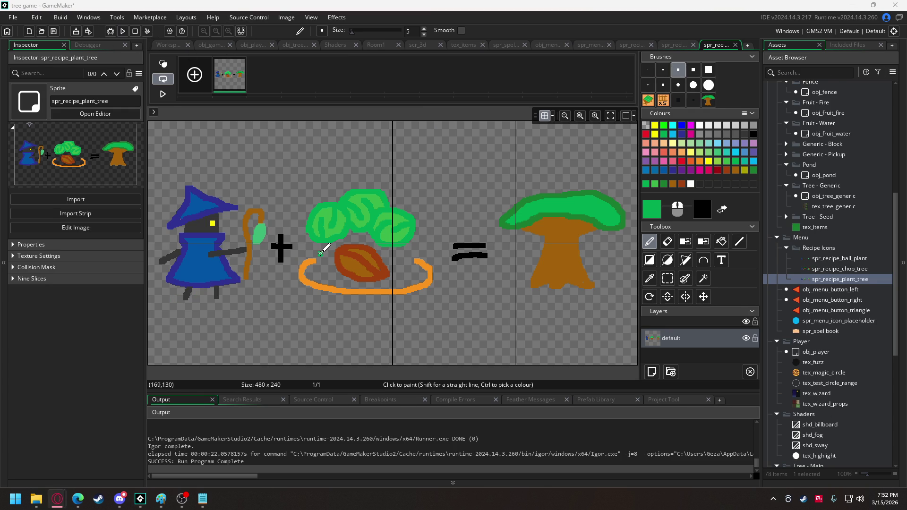
key("alt+Tab")
key("alt+Tab")
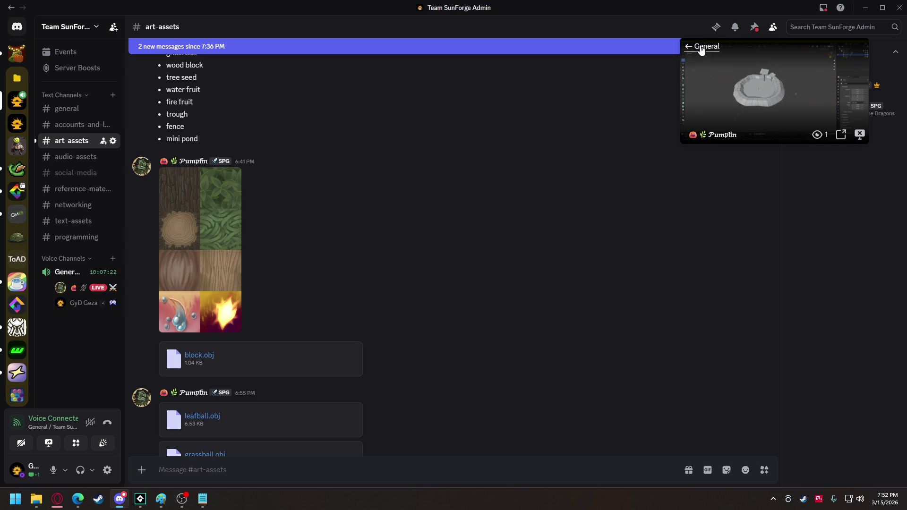
Step: Enlarge and watch the teammate's Blender screen share, then return to the GameMaker project
left_click(699, 47)
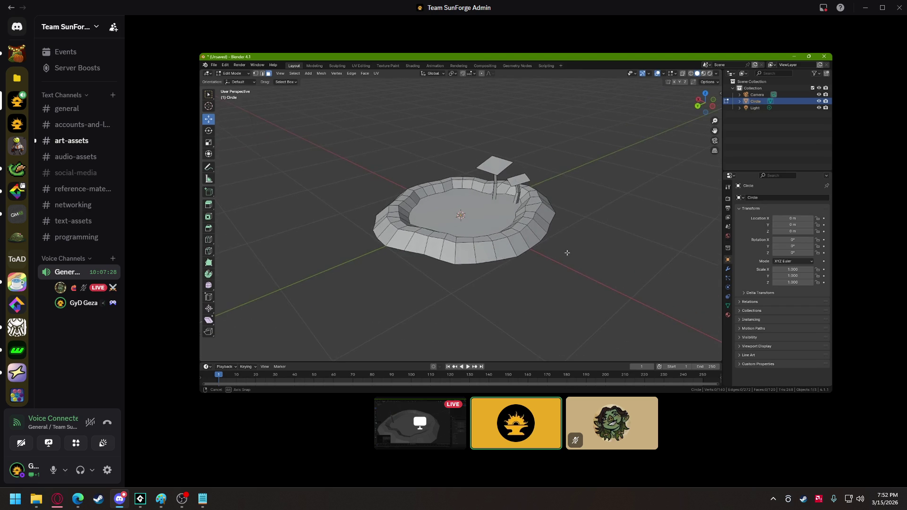
mouse_move(574, 127)
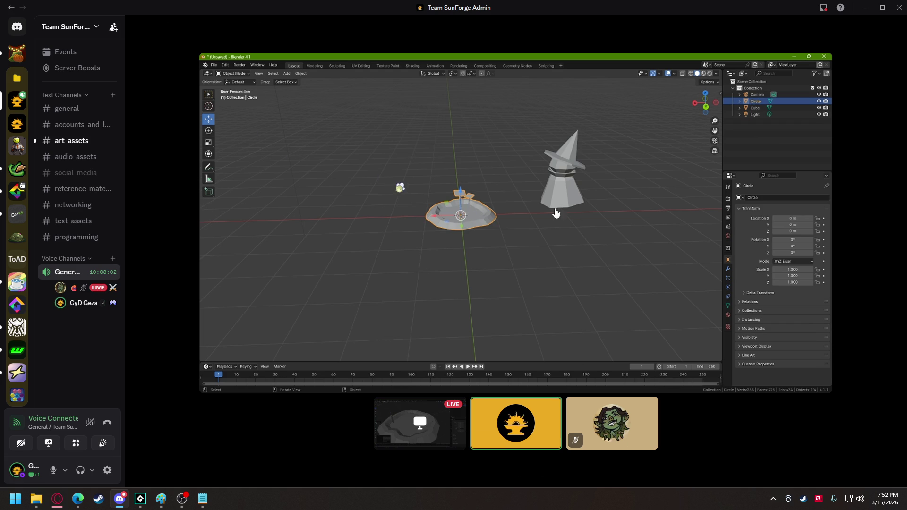
mouse_move(140, 499)
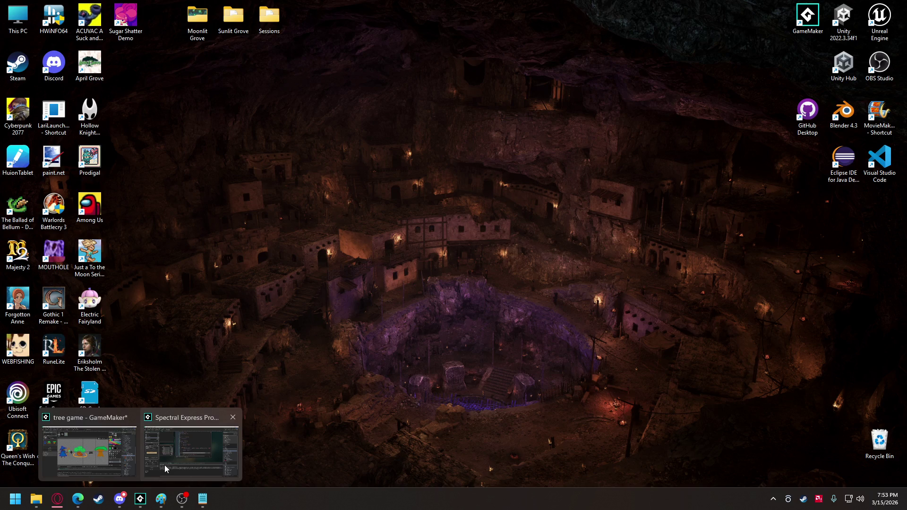
left_click(88, 451)
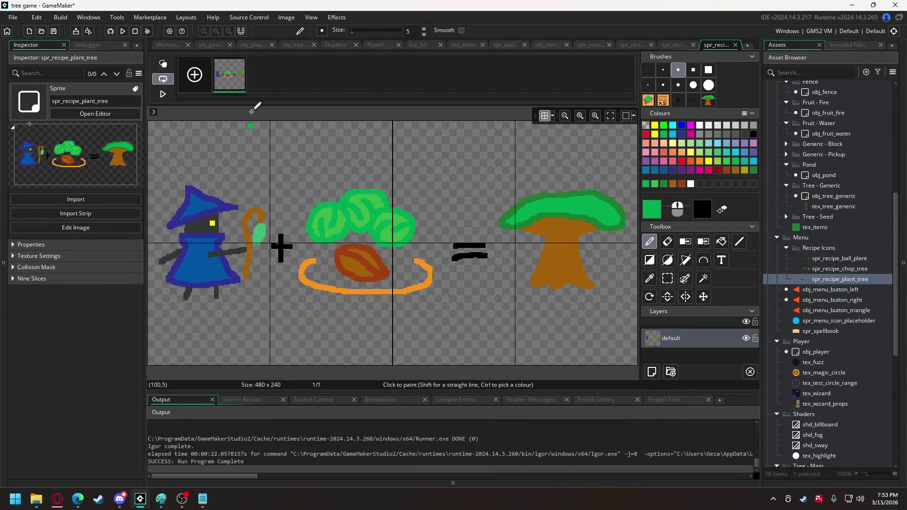
Step: In obj_game's Create code, rename the line 406 Chop Tree entry to '?' with icon spr_empty_pixel, then save and run
left_click(211, 46)
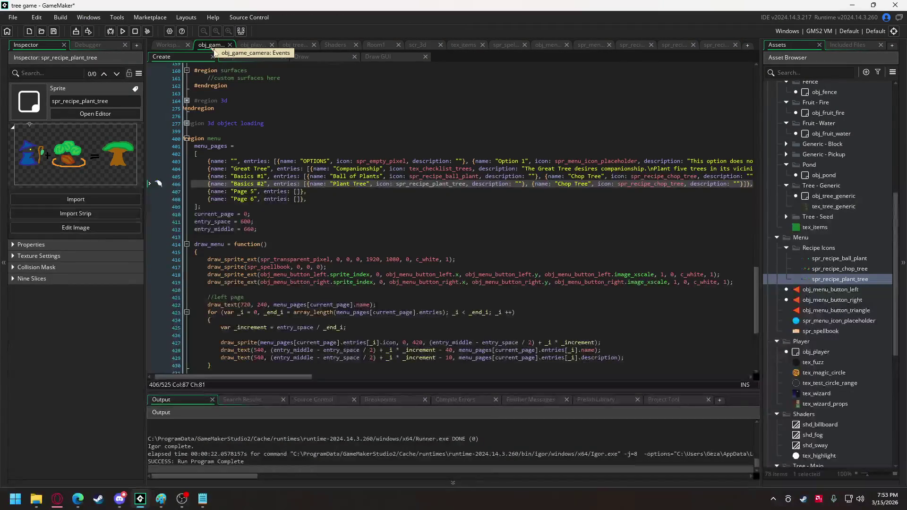
left_click(578, 184)
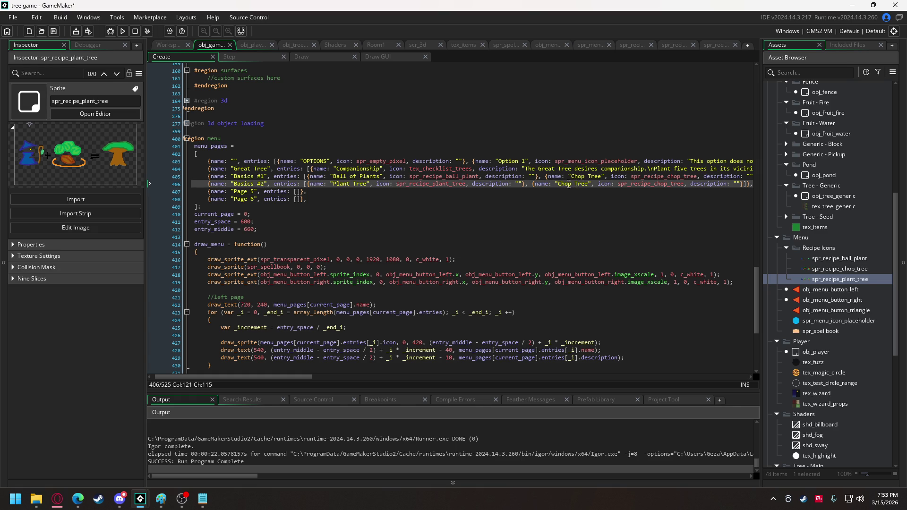
left_click_drag(557, 185, 589, 185)
type("?")
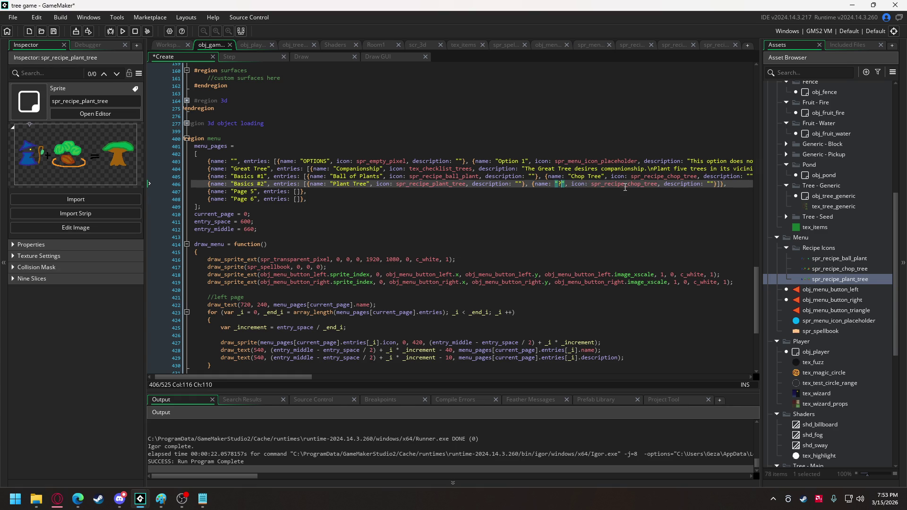
left_click_drag(607, 185, 656, 186)
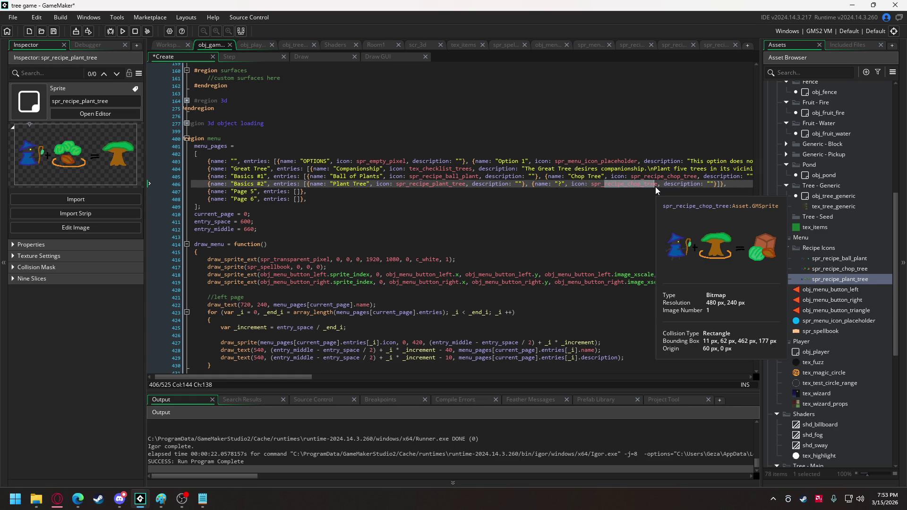
type("empty_pixel")
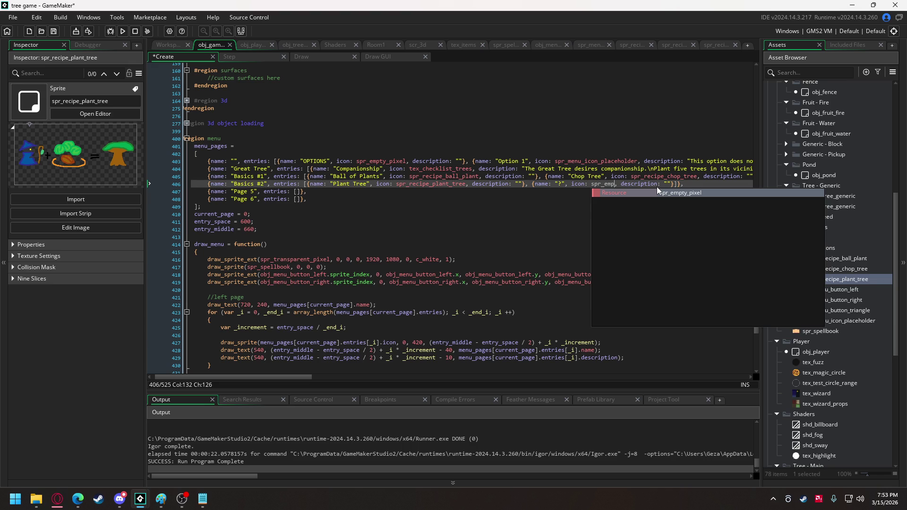
key("F5")
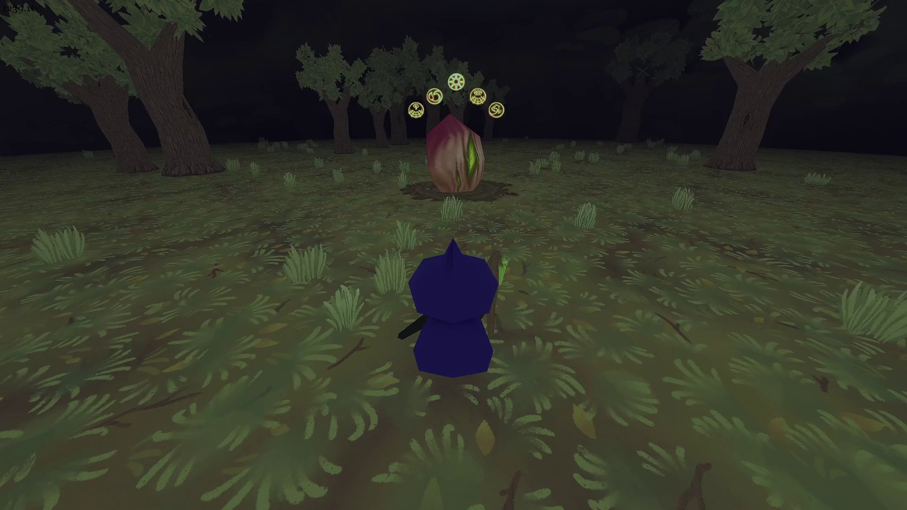
key("Escape")
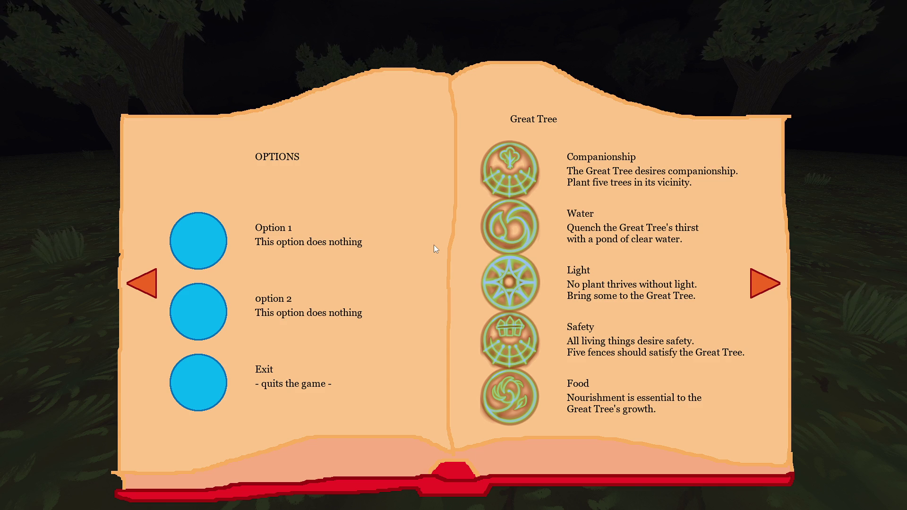
key("Right")
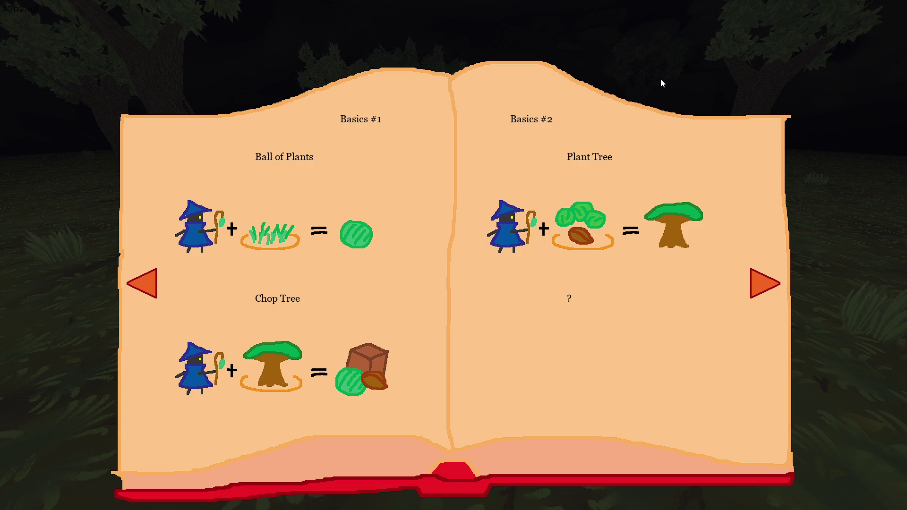
key("Escape")
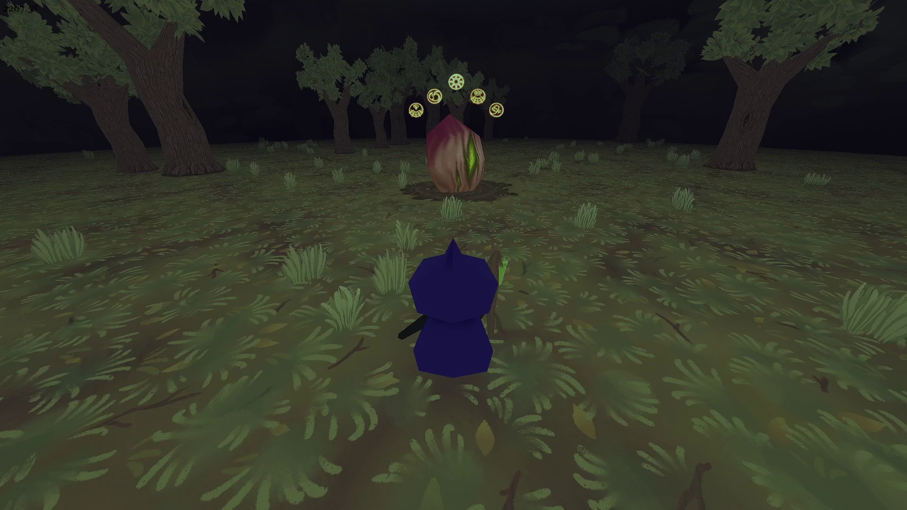
key("w")
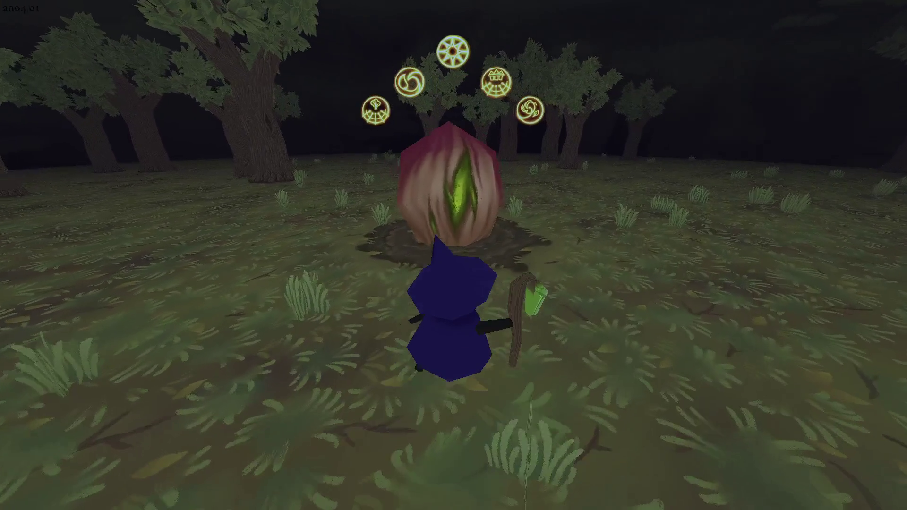
key("a")
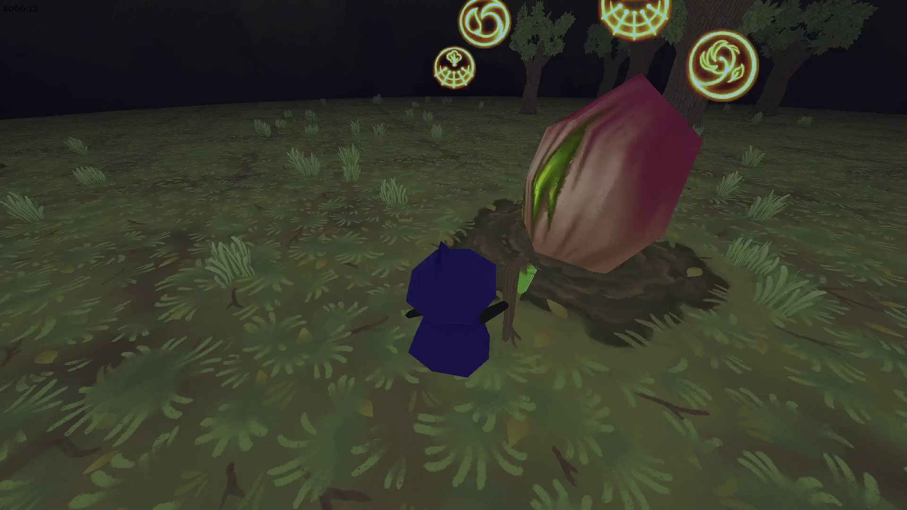
key("w")
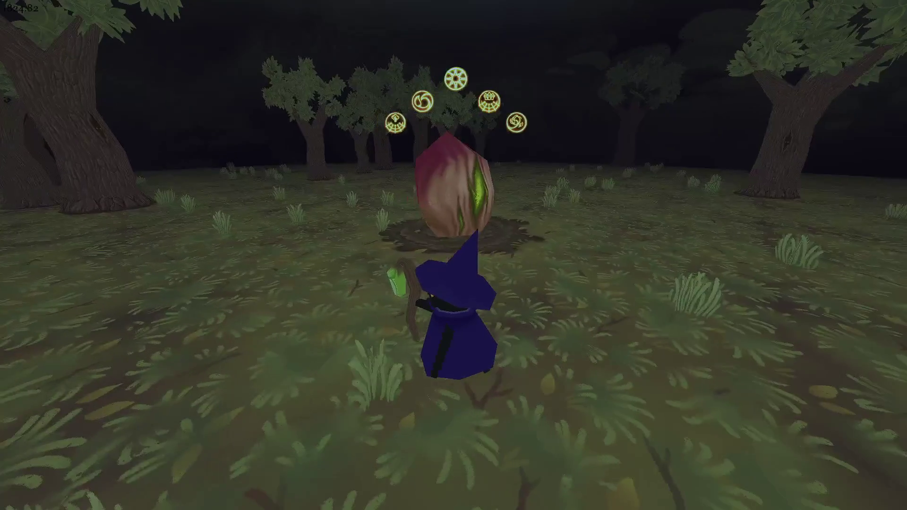
key("w")
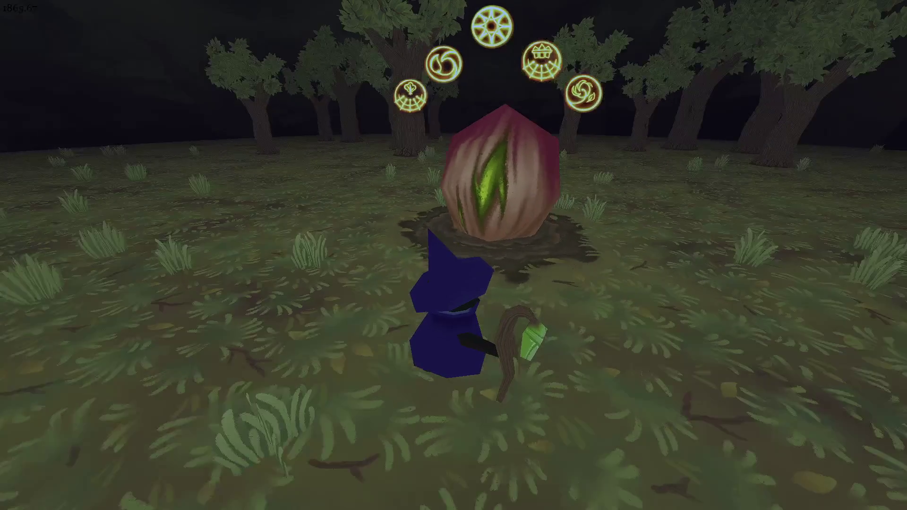
key("a")
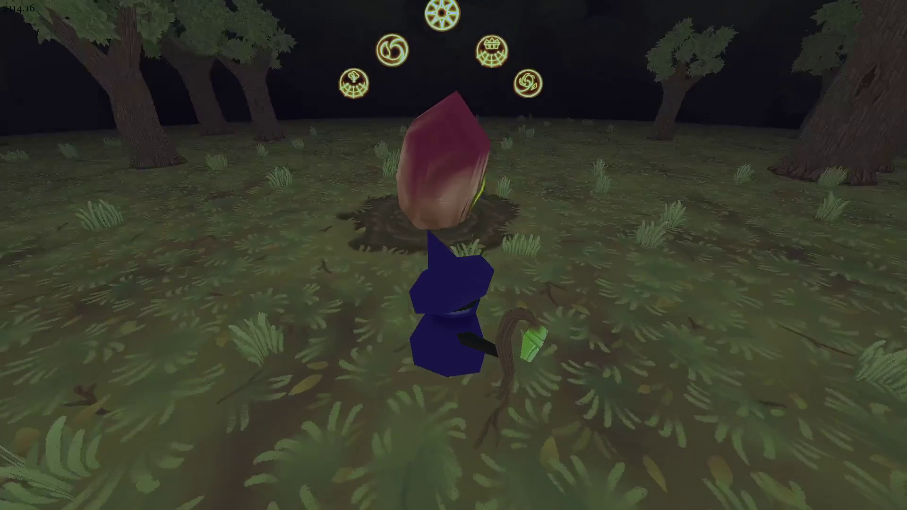
key("a")
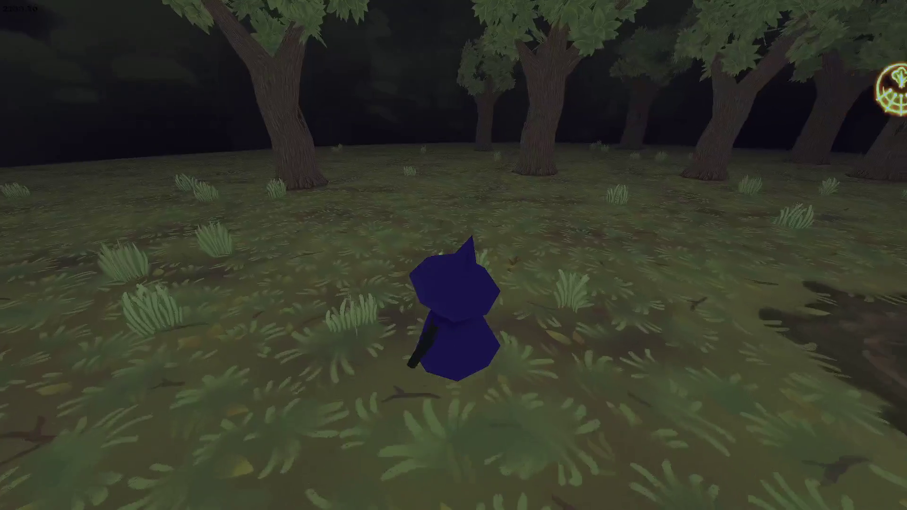
key("e")
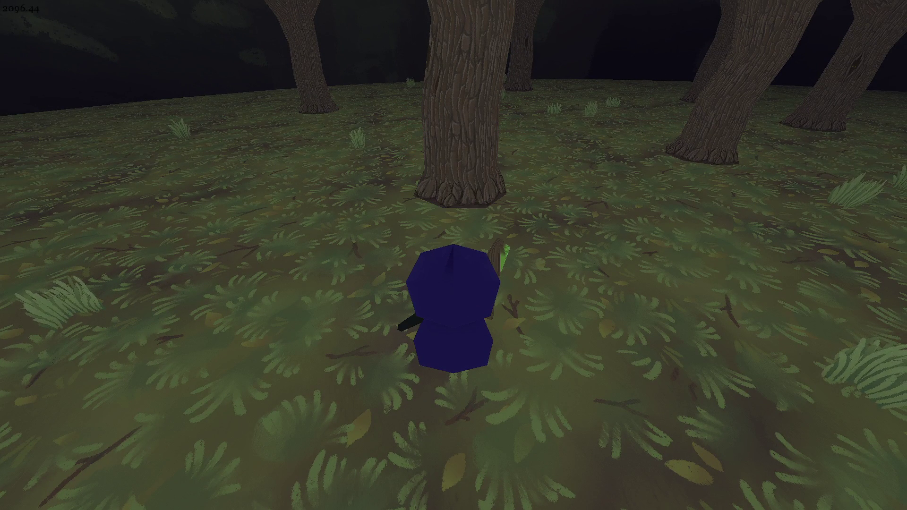
scroll(824, 217, "up", 10)
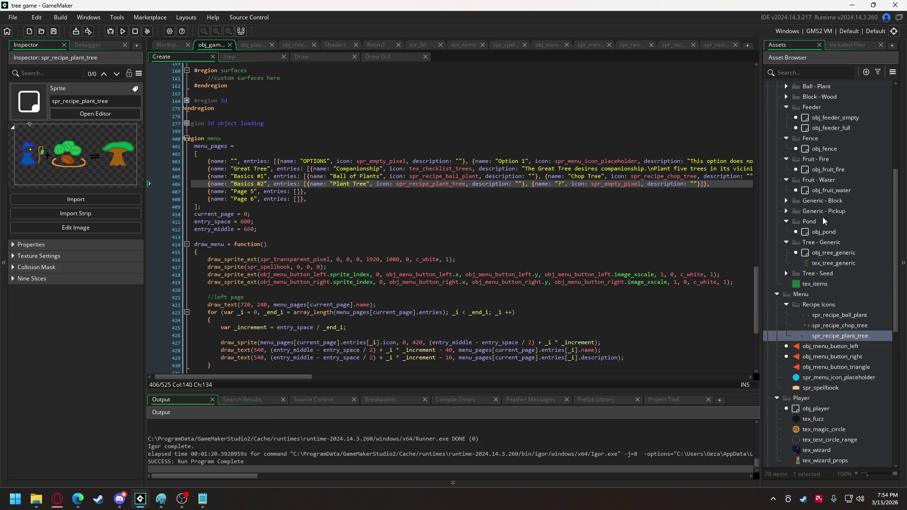
Step: Collapse the Interactables and Menu folders in the Asset Browser
scroll(823, 222, "down", 2)
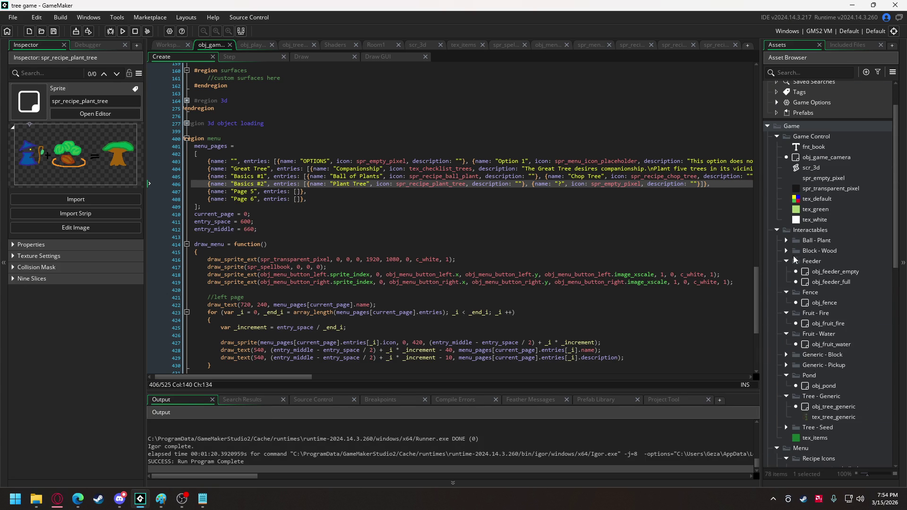
left_click(777, 231)
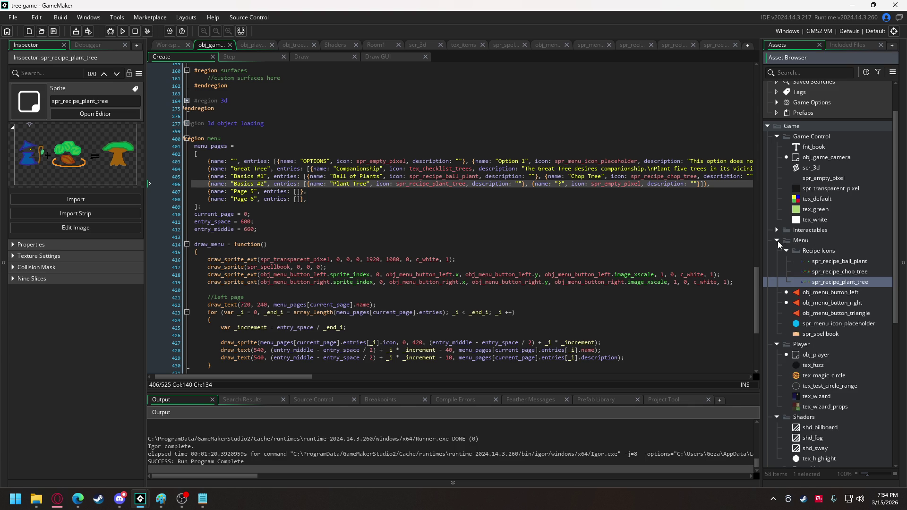
left_click(776, 241)
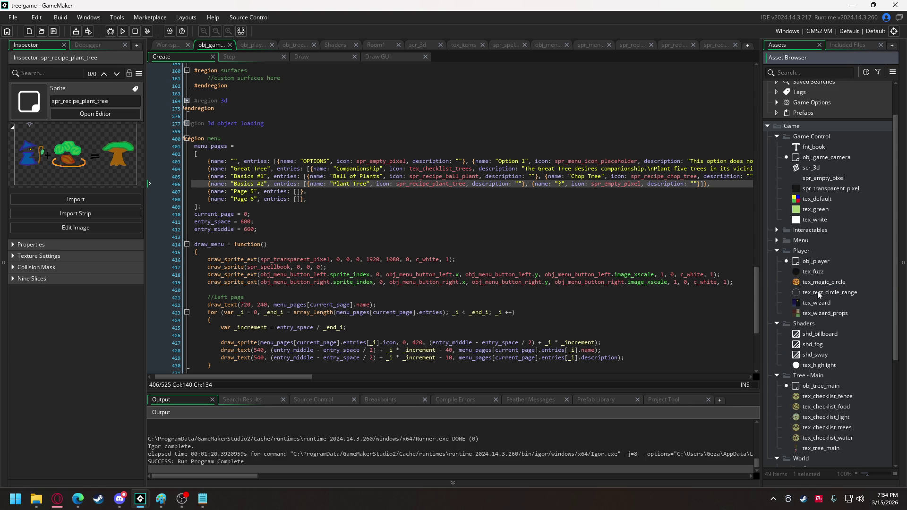
scroll(818, 291, "down", 5)
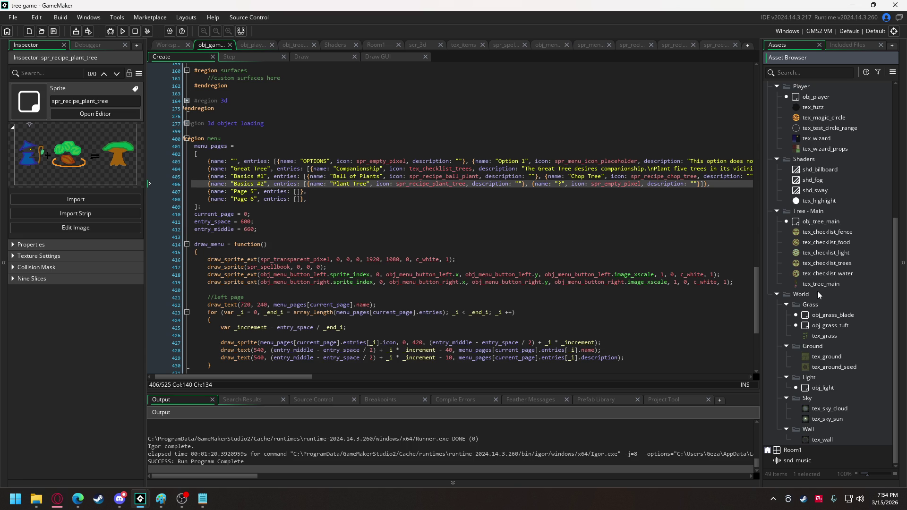
scroll(818, 291, "up", 3)
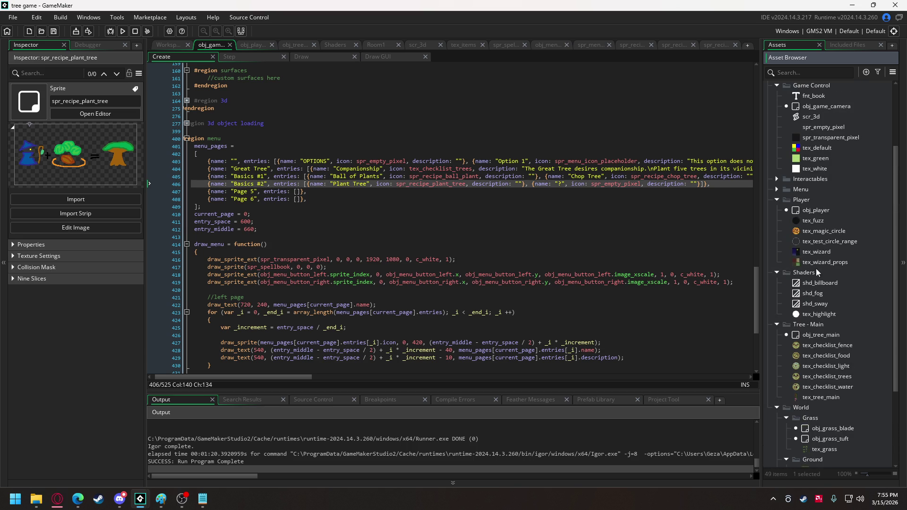
Step: Expand Interactables and its Ball - Plant, Block - Wood, Generic - Block, Generic - Pickup and Tree - Seed folders
left_click(777, 178)
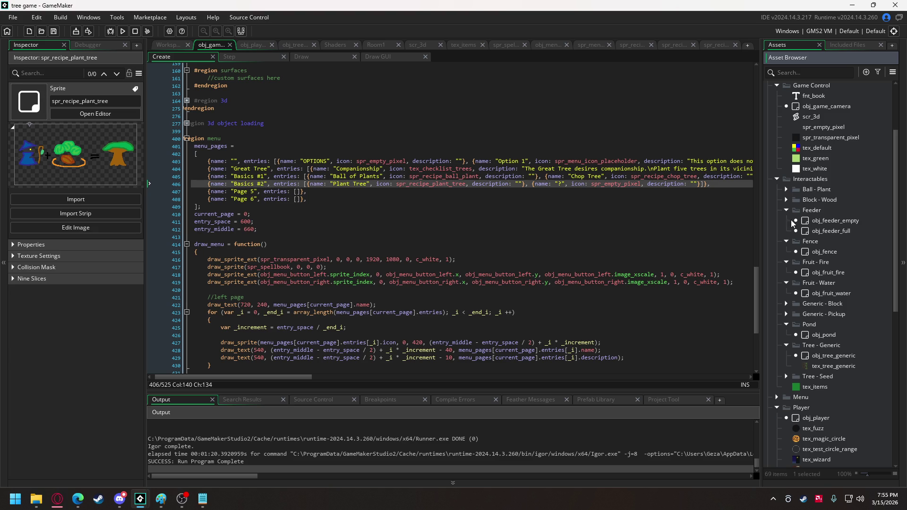
left_click(787, 199)
left_click(786, 189)
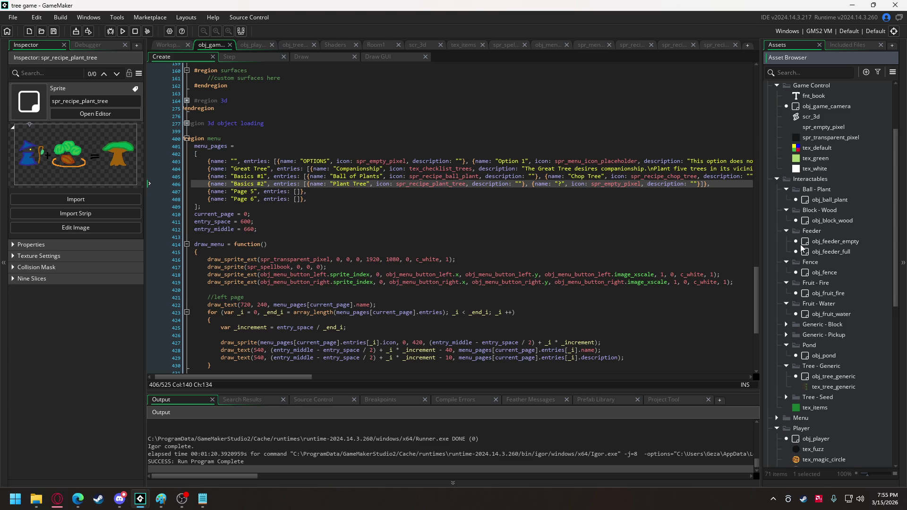
scroll(798, 279, "down", 2)
left_click(787, 287)
left_click(787, 307)
scroll(798, 307, "down", 1)
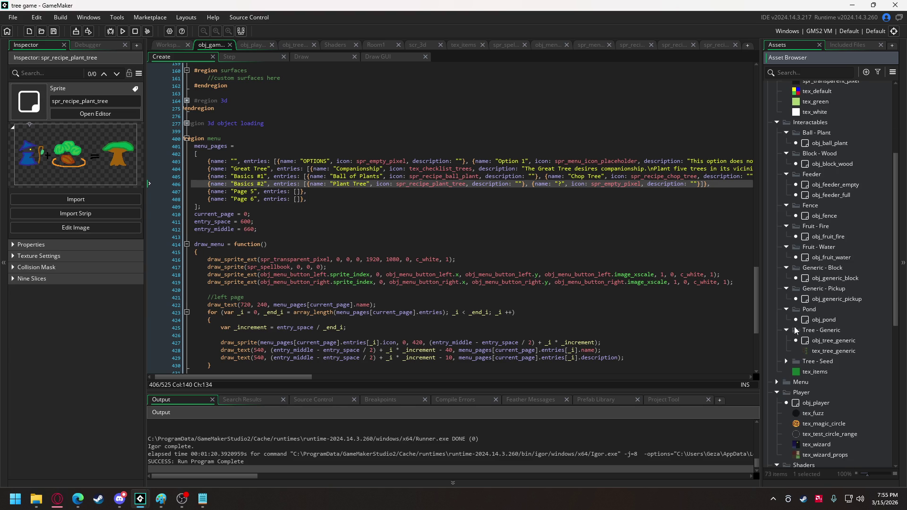
left_click(786, 362)
scroll(803, 336, "down", 1)
scroll(806, 326, "down", 3)
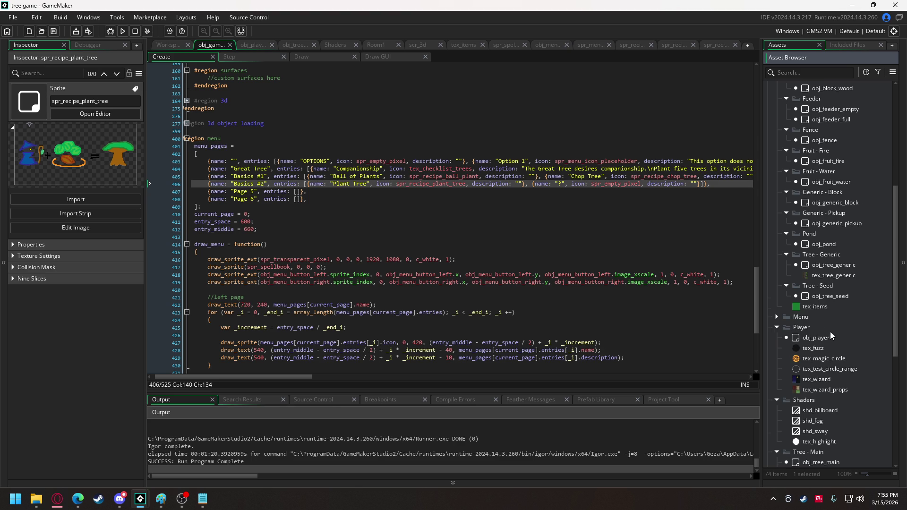
scroll(830, 332, "down", 2)
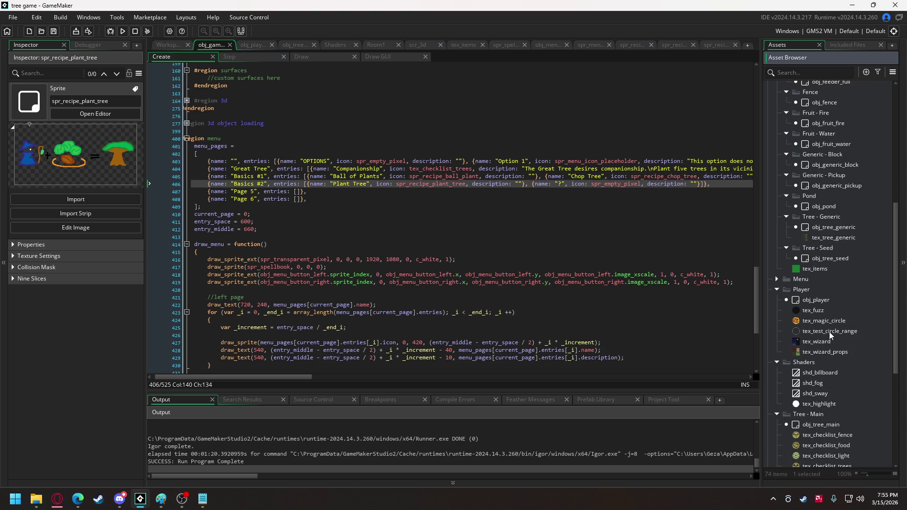
Step: Enable Separate Texture Page on the tex_highlight sprite and run the game
double_click(821, 405)
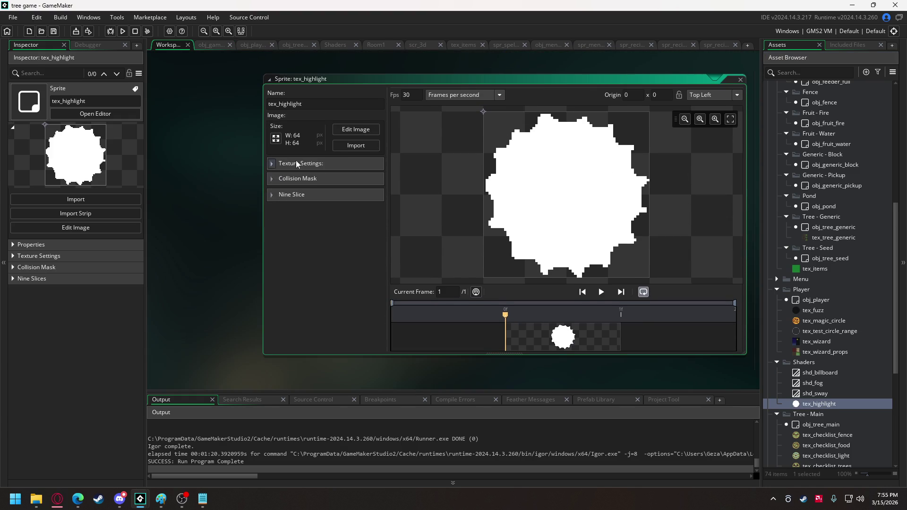
left_click(292, 164)
left_click(376, 193)
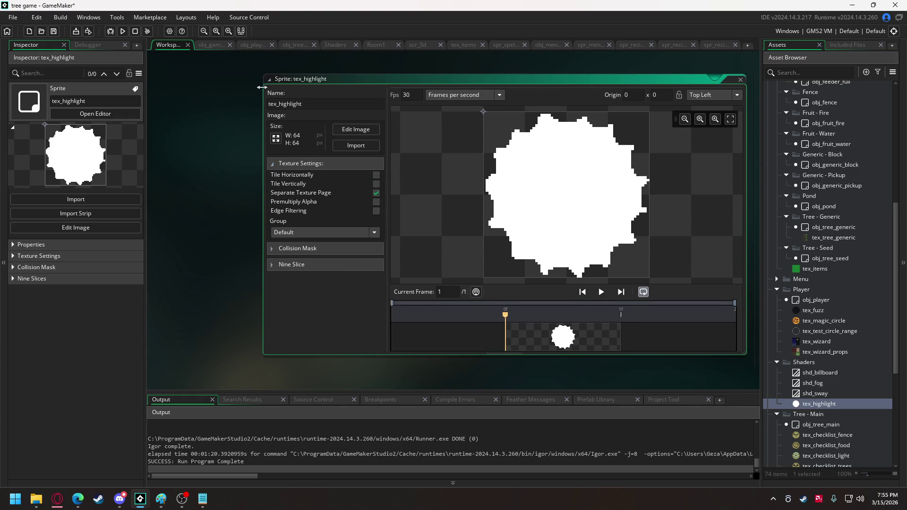
left_click(126, 32)
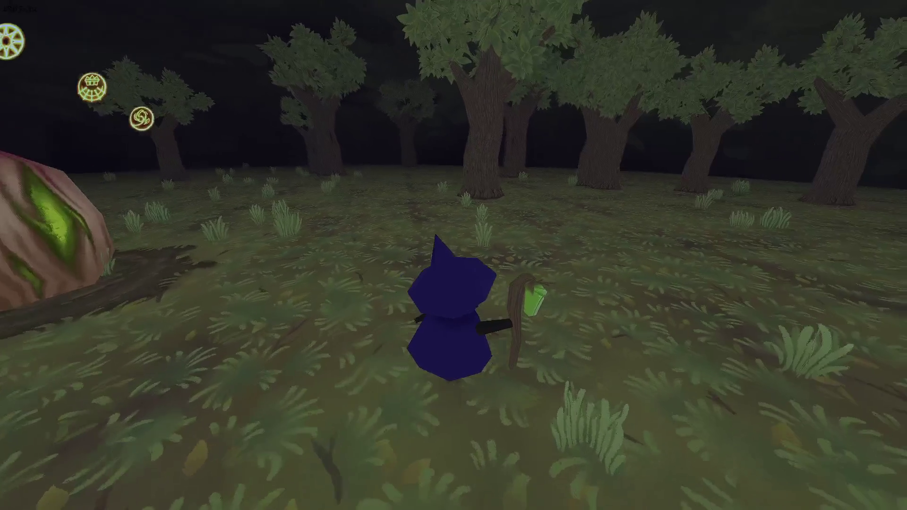
Step: Cast a spell at a large tree, plant the seed beside the pink plant, then exit the game
key("w")
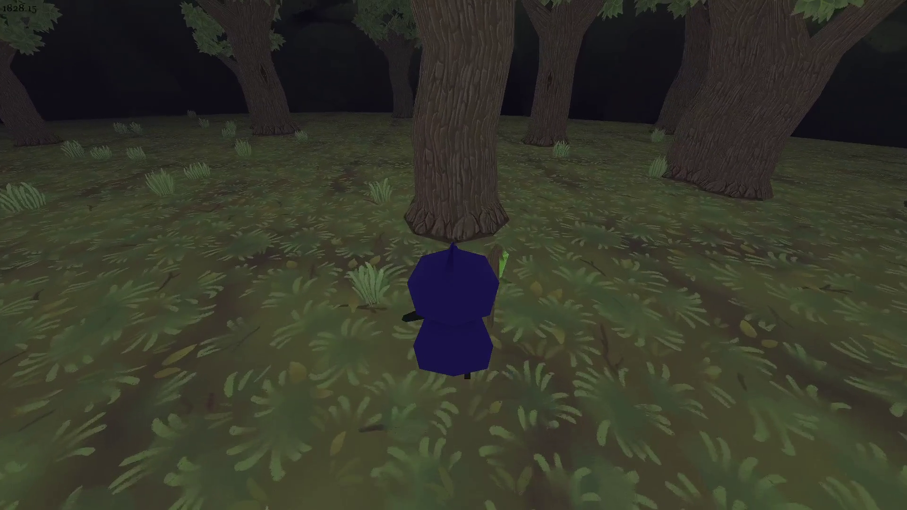
left_click(453, 255)
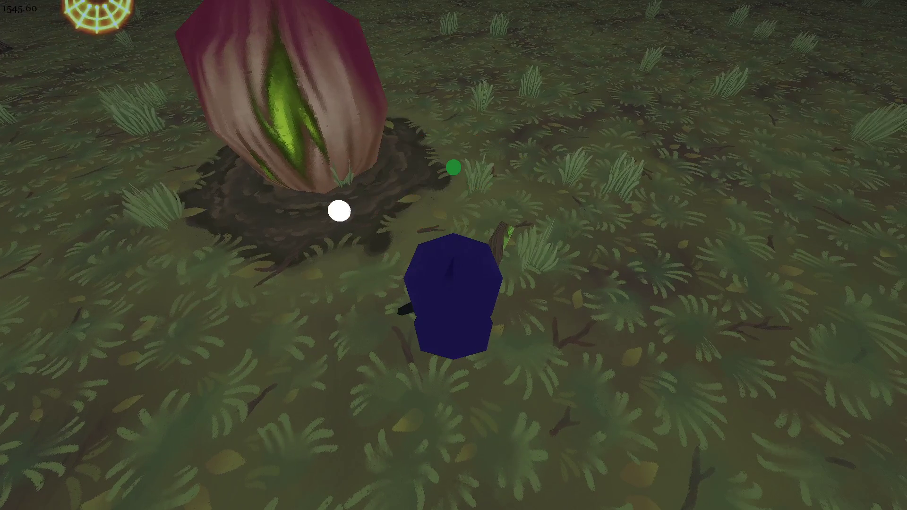
mouse_move(453, 167)
left_mouse_down()
mouse_move(453, 217)
mouse_move(403, 180)
mouse_move(454, 220)
mouse_move(453, 205)
mouse_move(433, 204)
mouse_move(472, 172)
mouse_move(486, 178)
mouse_move(492, 204)
mouse_move(478, 225)
mouse_move(492, 235)
mouse_move(454, 228)
mouse_move(453, 158)
mouse_move(446, 213)
mouse_move(421, 213)
mouse_move(455, 192)
mouse_move(455, 130)
left_mouse_up()
left_click(454, 130)
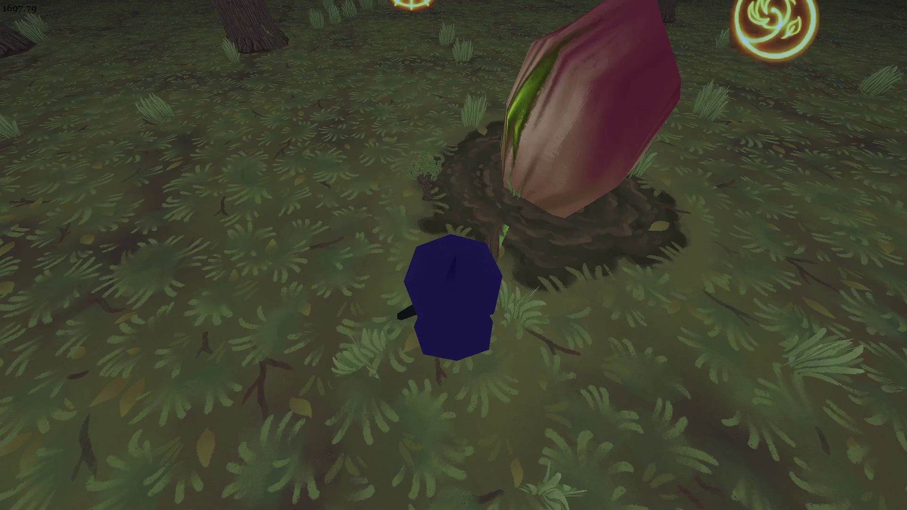
key("Escape")
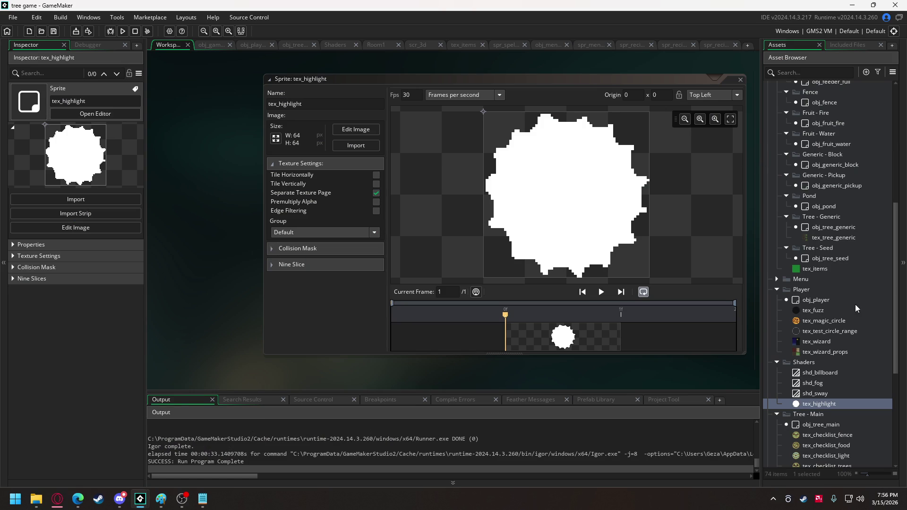
scroll(853, 304, "up", 3)
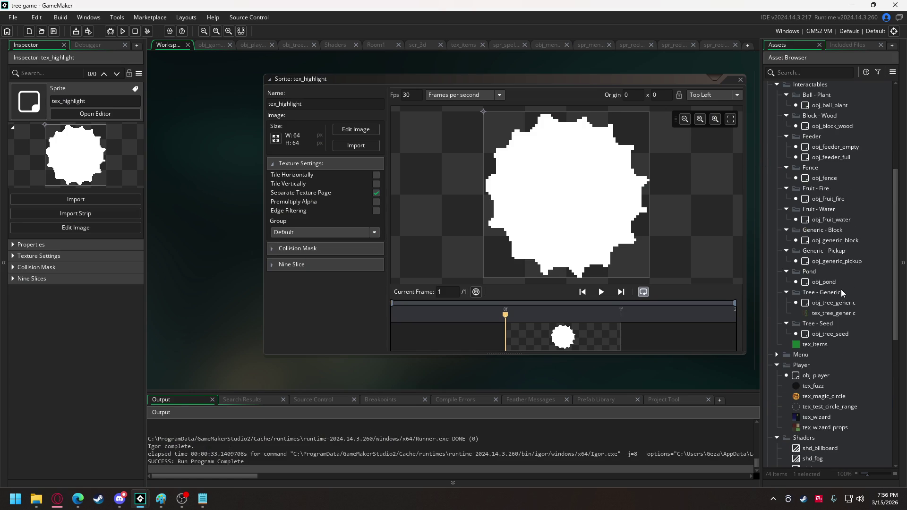
Step: Uncomment the z = 0 line in obj_ball_plant's Create event
double_click(827, 105)
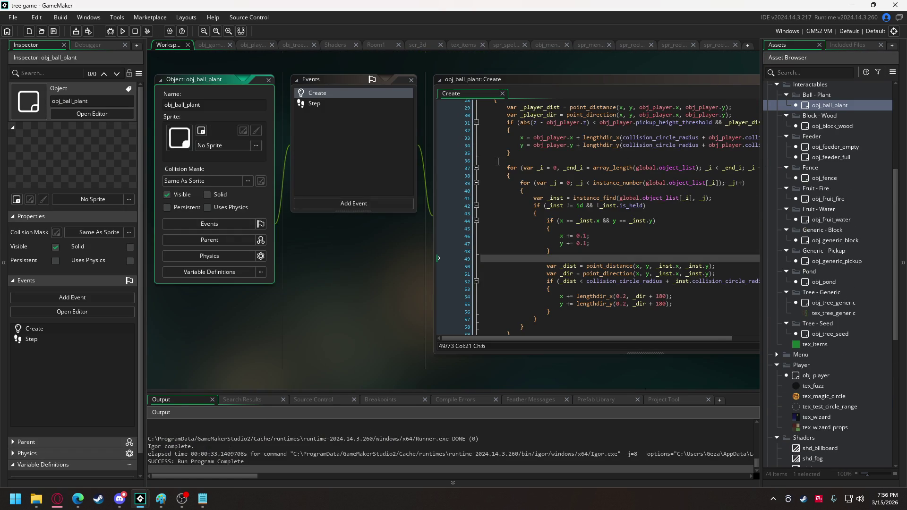
scroll(496, 166, "up", 7)
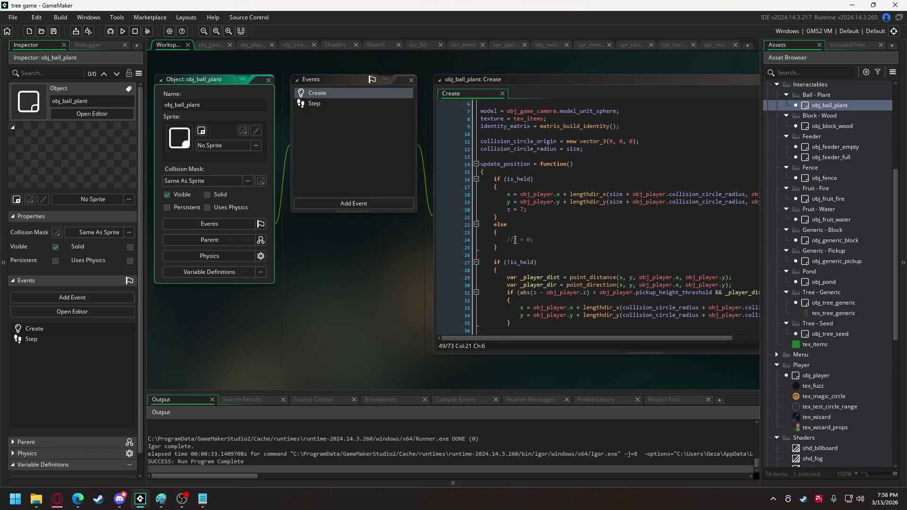
left_click(515, 241)
key("BackSpace")
key("BackSpace")
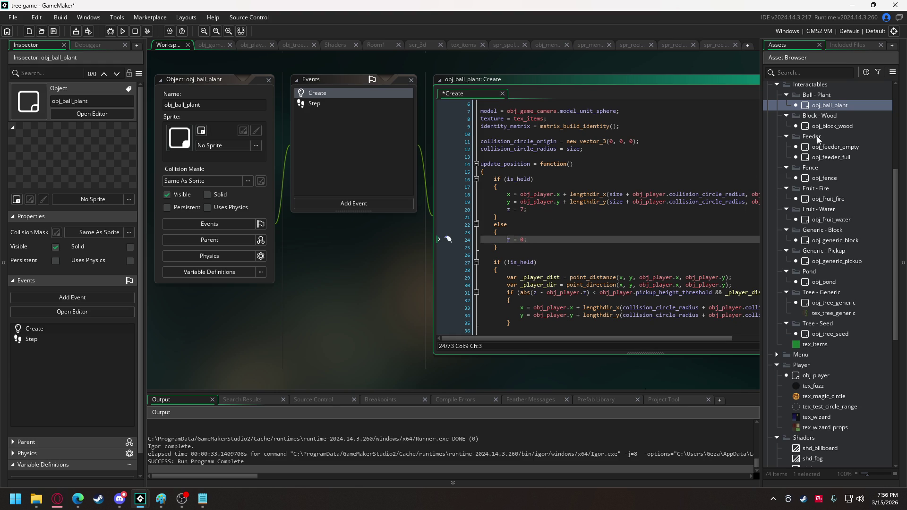
Step: Compare with obj_block_wood, then uncomment z = 0 in obj_tree_seed's Create event
double_click(832, 125)
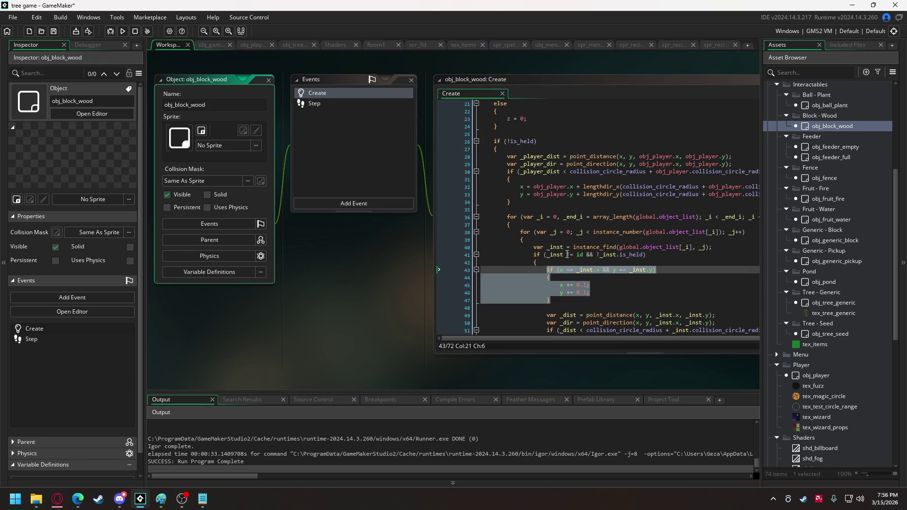
scroll(563, 241, "up", 5)
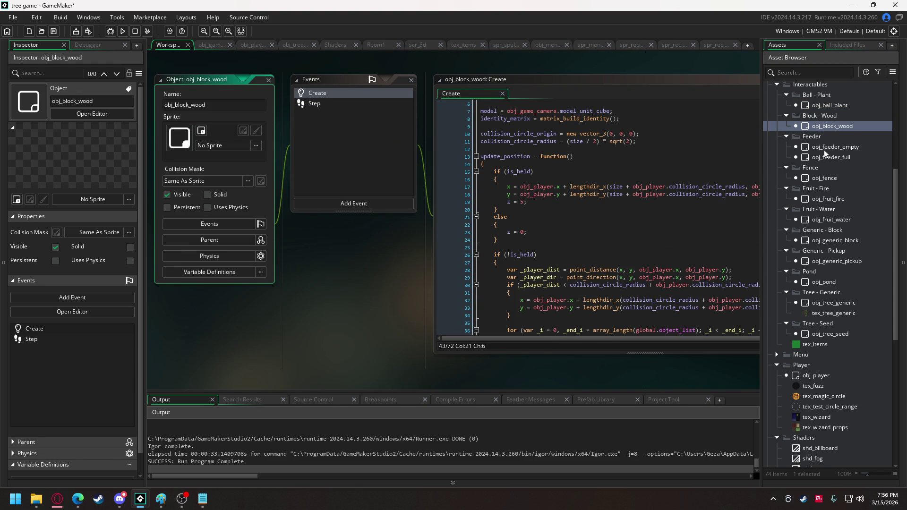
double_click(827, 333)
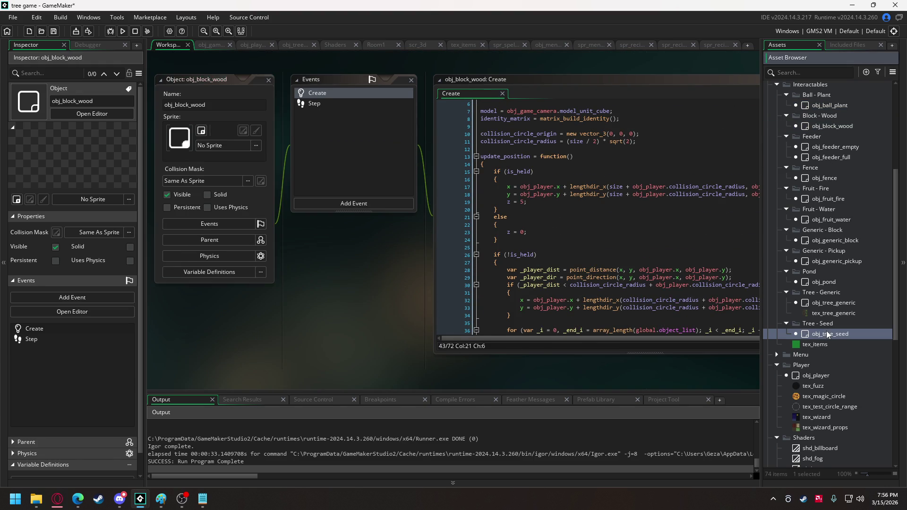
scroll(588, 169, "up", 4)
left_click(514, 215)
key("BackSpace")
key("BackSpace")
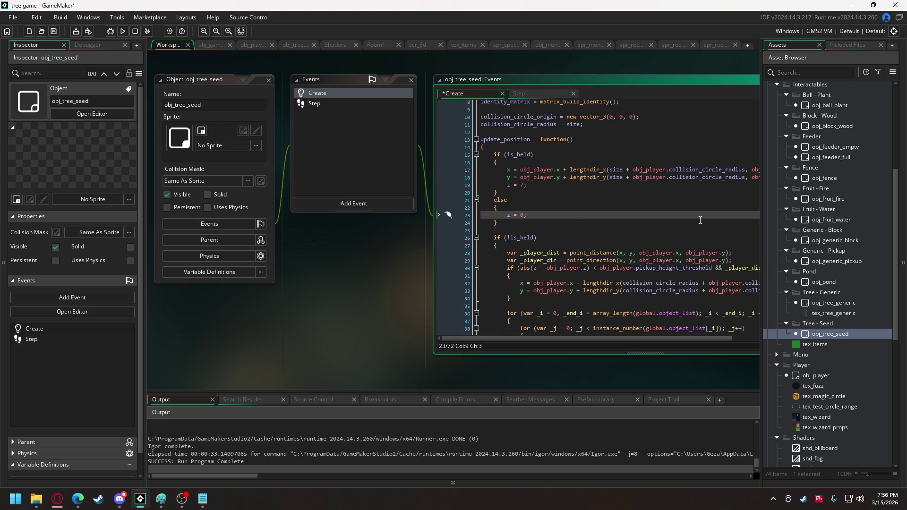
Step: Check the sphere model assignment and included model files, then expand obj_game's 3d object loading region
scroll(531, 206, "up", 3)
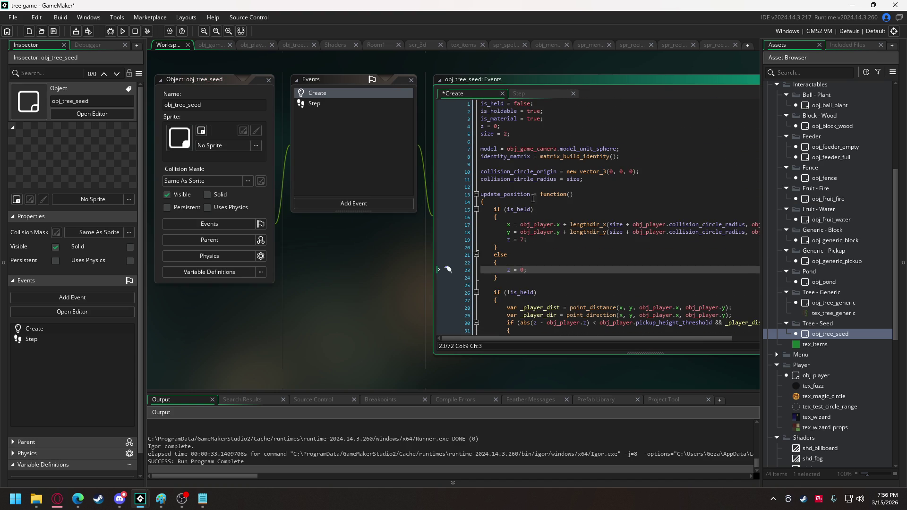
left_click(597, 149)
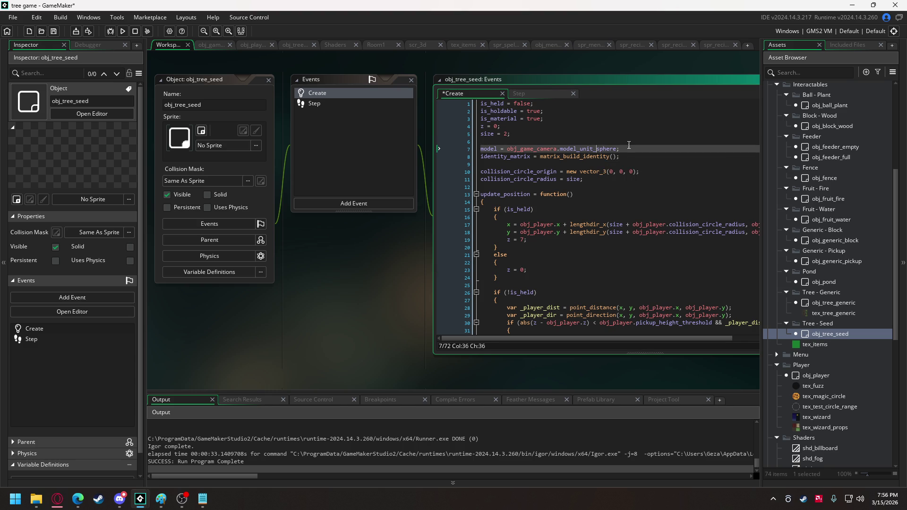
left_click(836, 43)
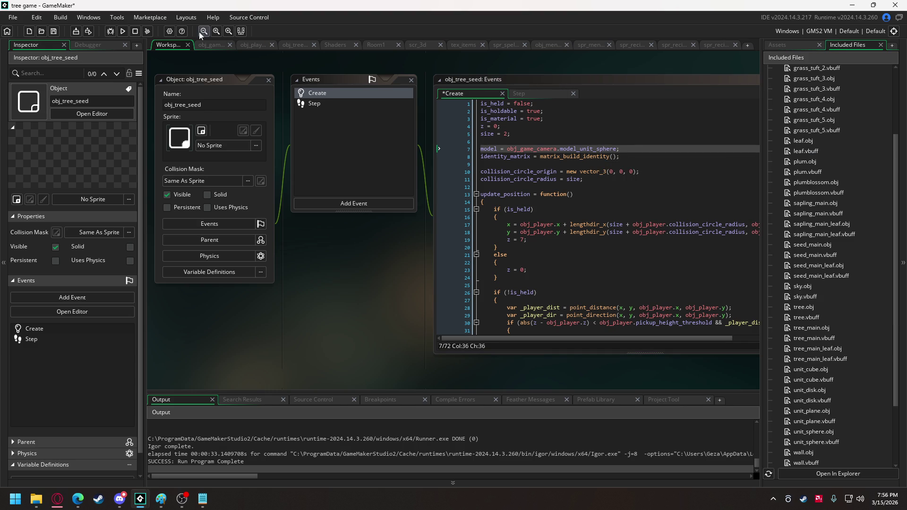
left_click(208, 45)
scroll(544, 154, "up", 5)
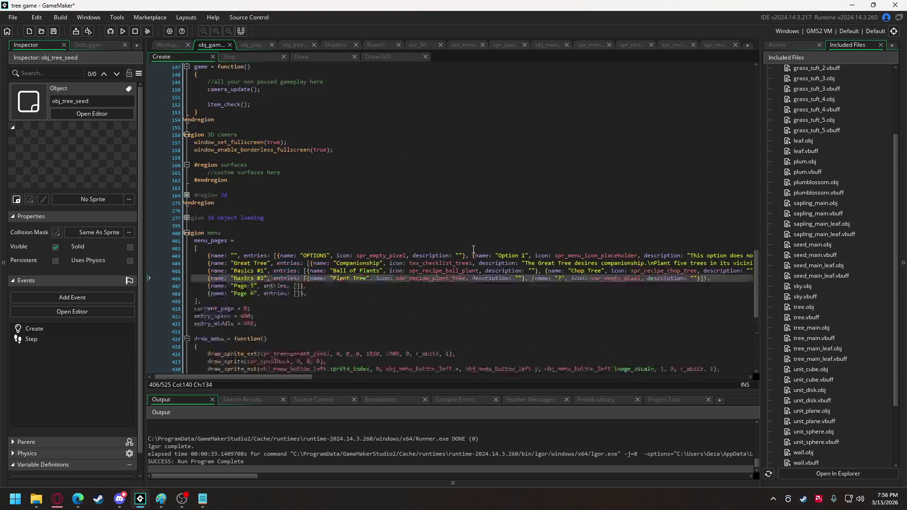
left_click(187, 214)
left_click(188, 215)
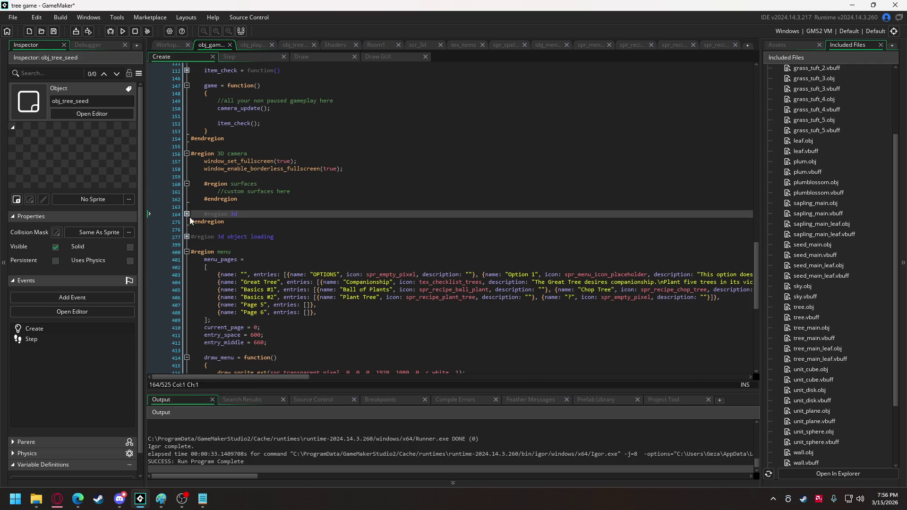
left_click(187, 238)
scroll(189, 236, "down", 6)
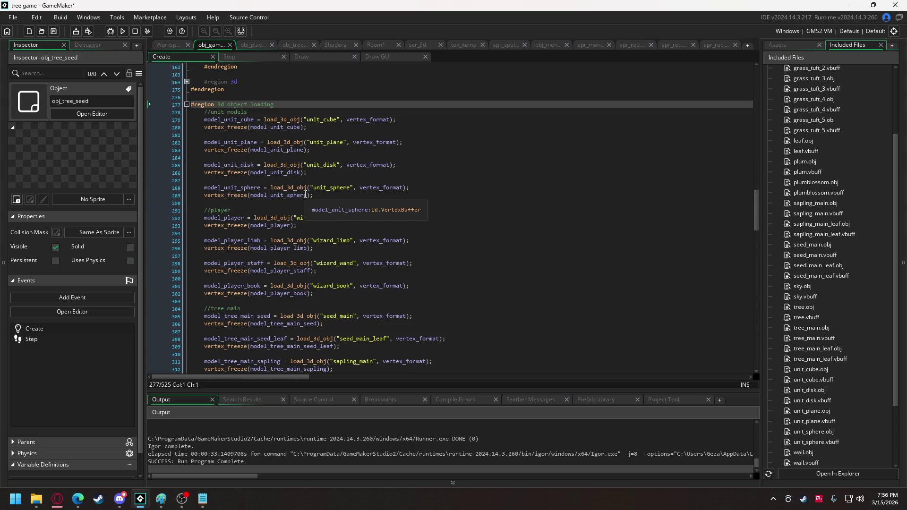
Step: Insert blank lines after the wall model code and change the 'props' comment to 'world'
scroll(302, 196, "down", 4)
scroll(275, 198, "down", 5)
scroll(275, 198, "down", 5)
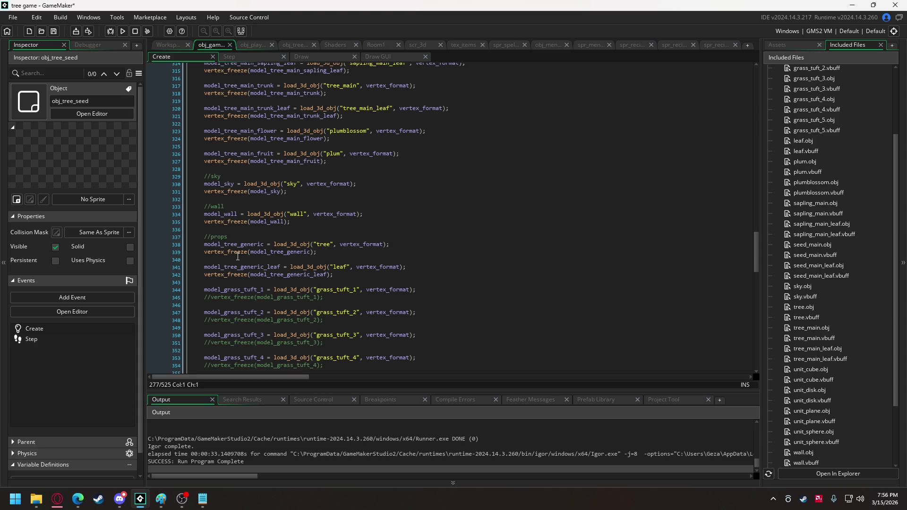
left_click(227, 226)
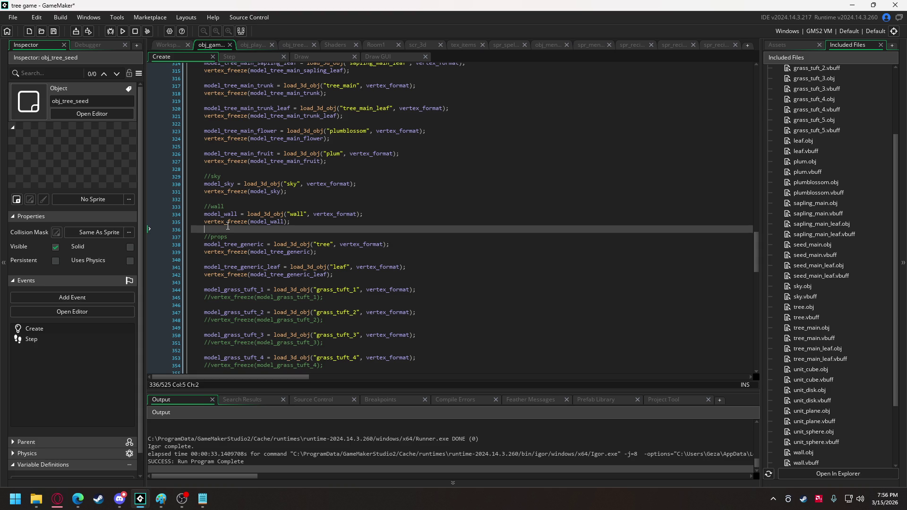
key("Return")
key("Return")
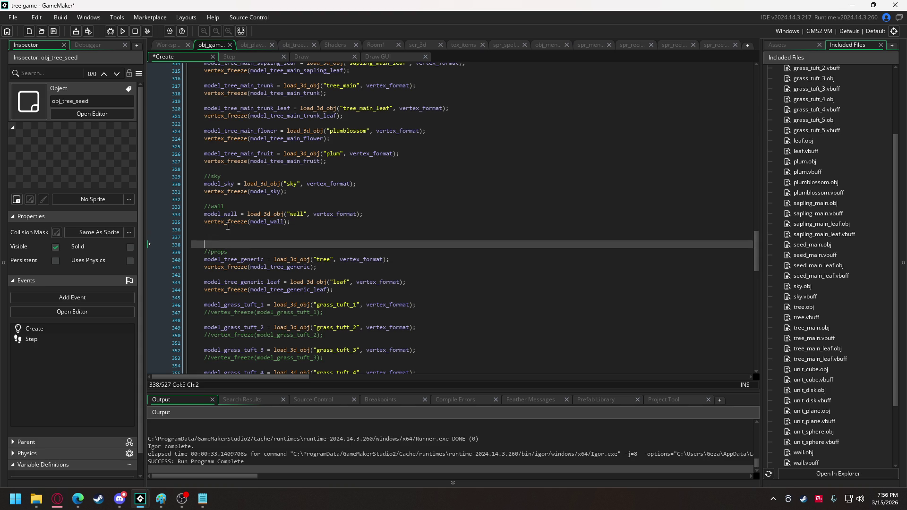
scroll(228, 226, "up", 14)
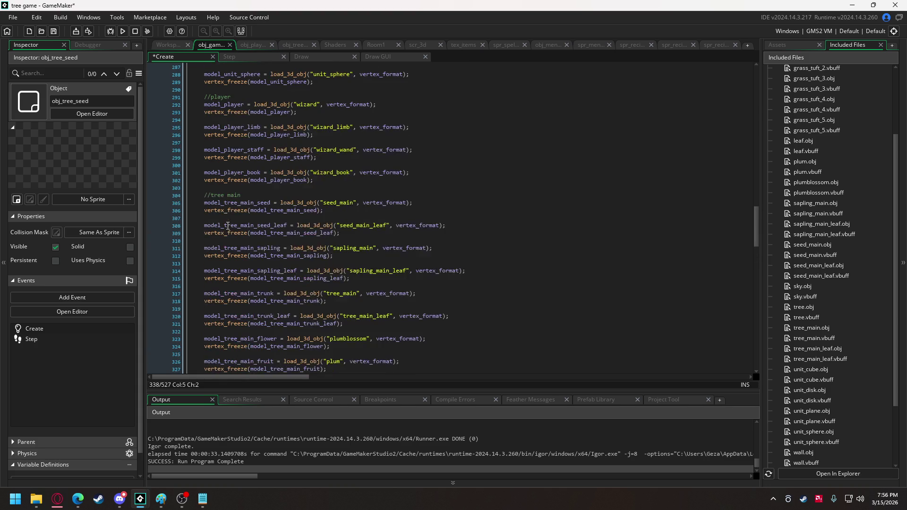
scroll(228, 226, "down", 13)
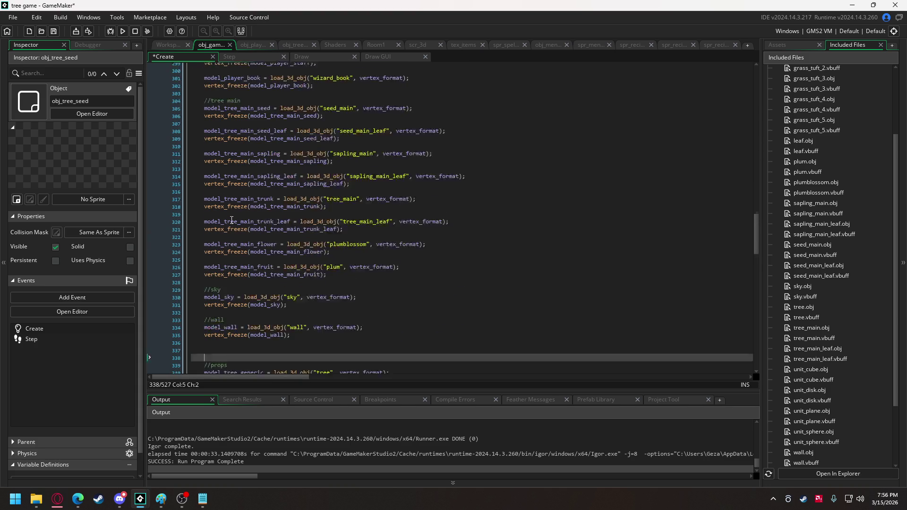
double_click(223, 289)
type("world")
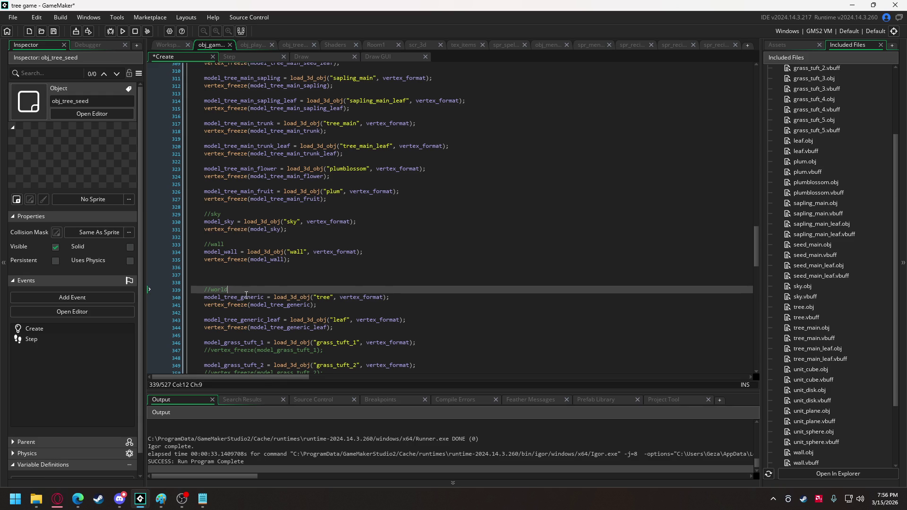
Step: Add an //items comment and model_item_seed = the copied wall model loading and freezing code
left_click(235, 281)
left_click(235, 276)
type("//")
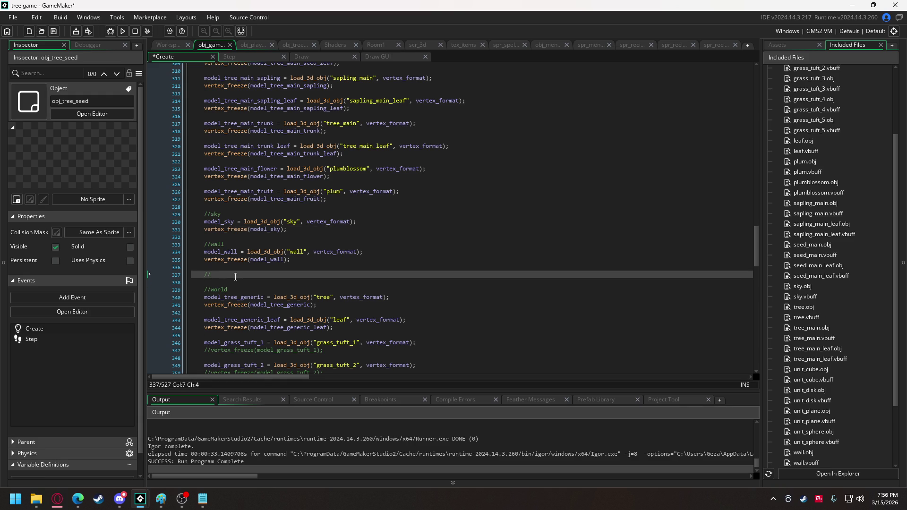
type("items")
key("Return")
type("model_item_seed =")
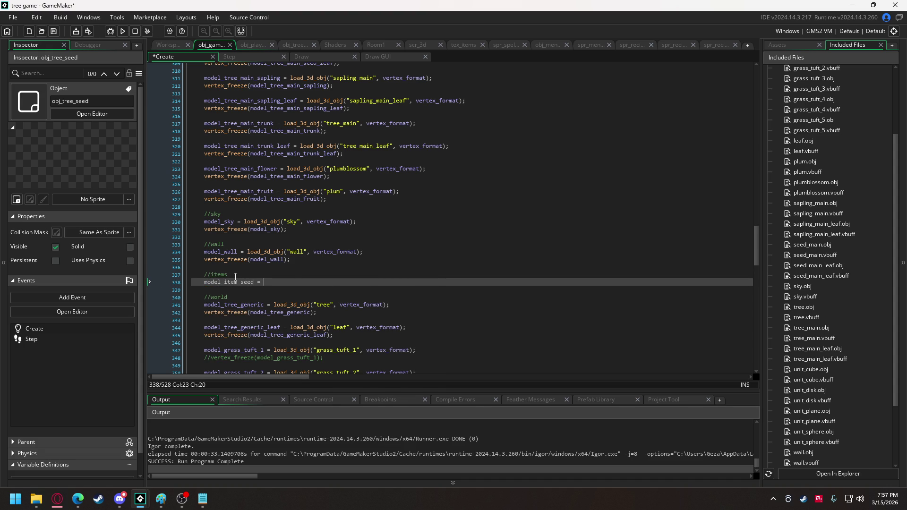
left_click_drag(247, 252, 298, 262)
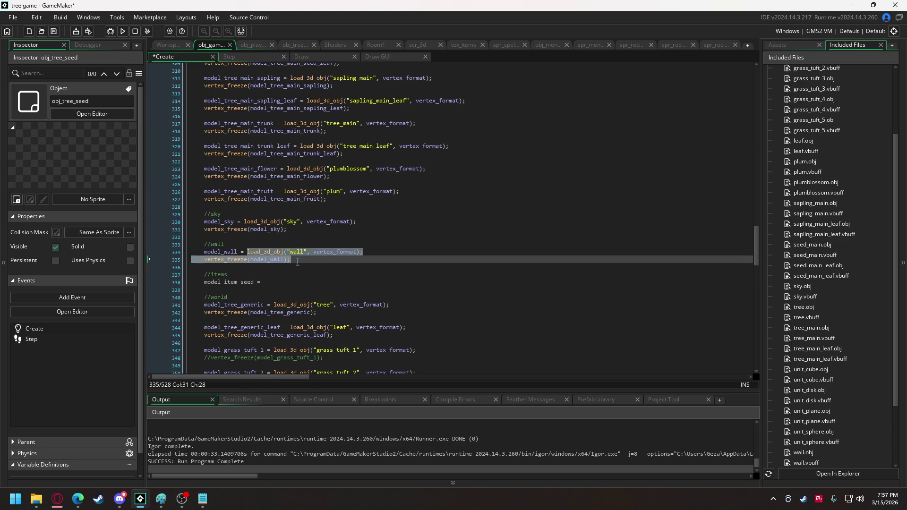
key("ctrl+c")
left_click(288, 282)
key("ctrl+v")
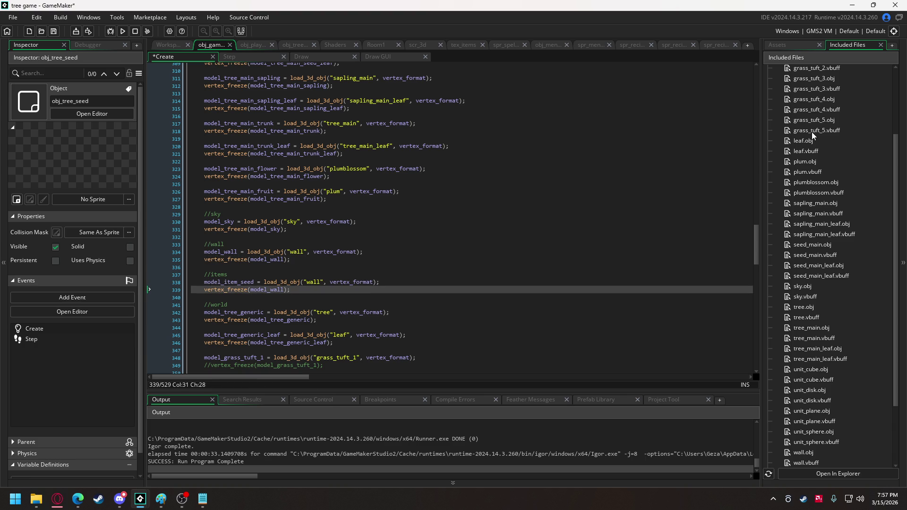
scroll(811, 156, "down", 4)
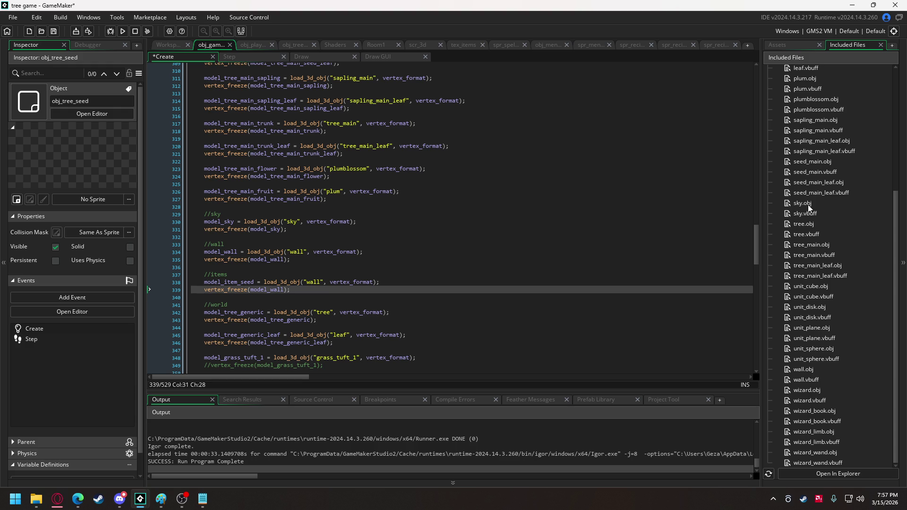
scroll(809, 207, "up", 8)
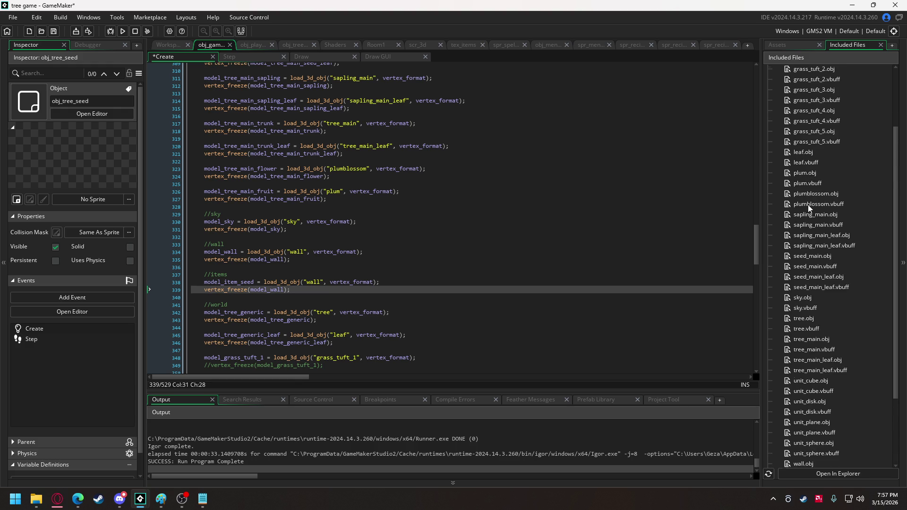
scroll(809, 205, "up", 1)
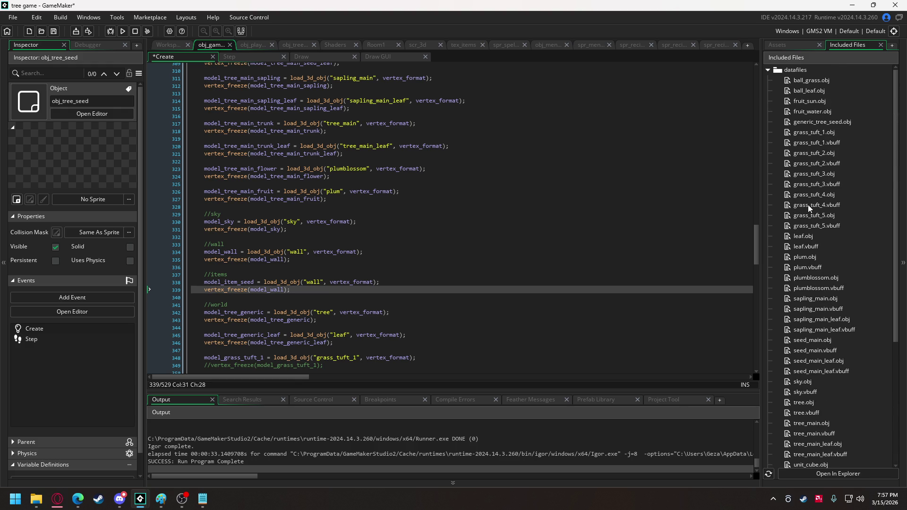
Step: Drag block.obj from the Downloads window into GameMaker and add it as an Included File
mouse_move(36, 499)
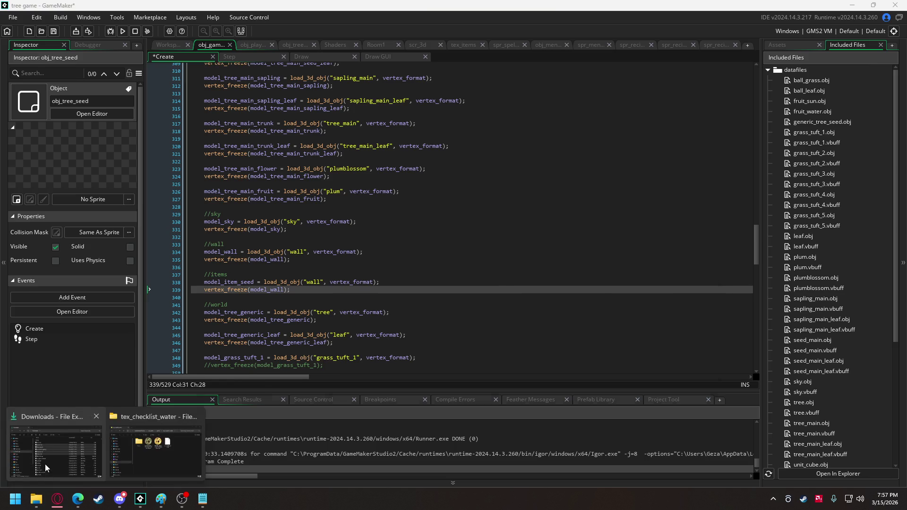
left_click(44, 465)
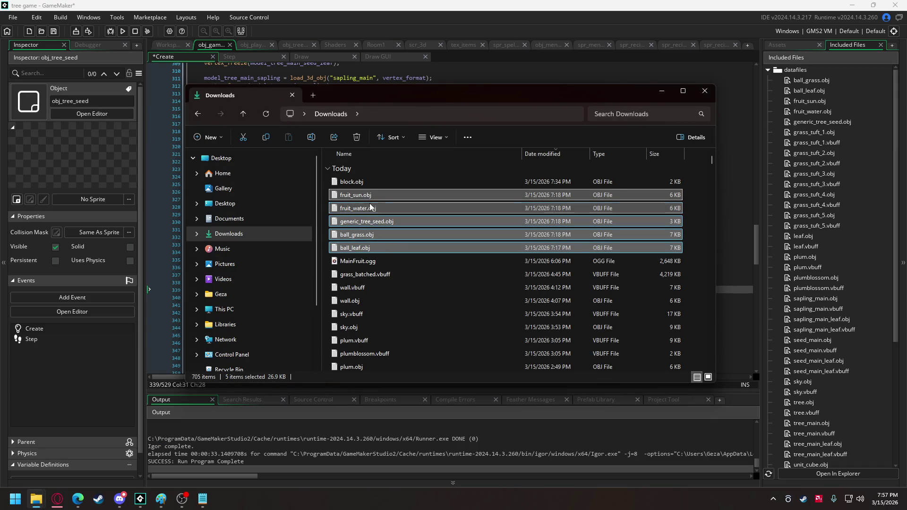
left_click(356, 182)
mouse_move(356, 183)
left_mouse_down()
mouse_move(357, 161)
mouse_move(445, 72)
left_mouse_up()
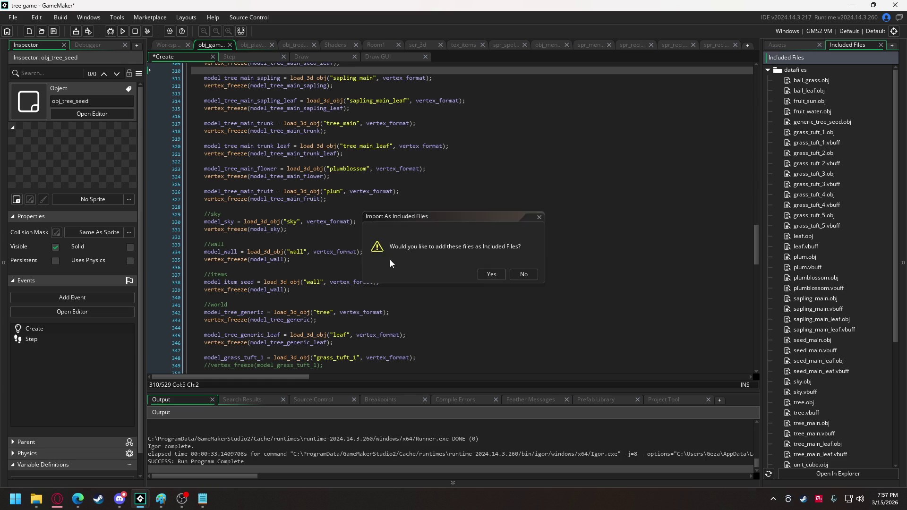
key("Escape")
scroll(264, 180, "down", 10)
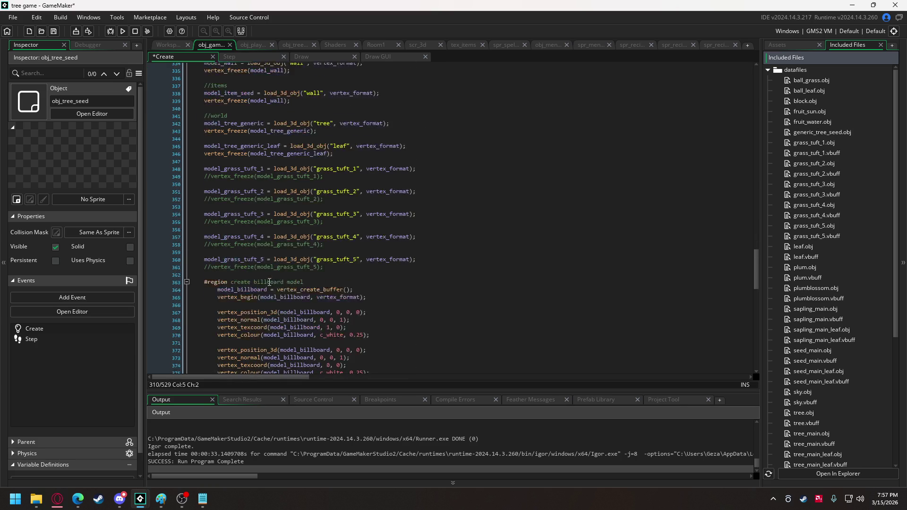
Step: Make model_item_seed load "generic_tree_seed" and freeze model_item_seed instead of model_wall
scroll(274, 270, "up", 11)
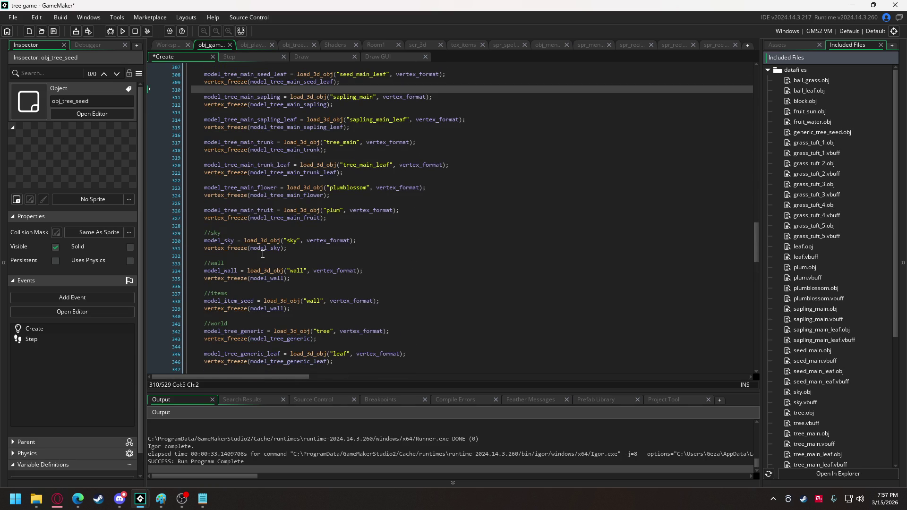
scroll(263, 254, "down", 5)
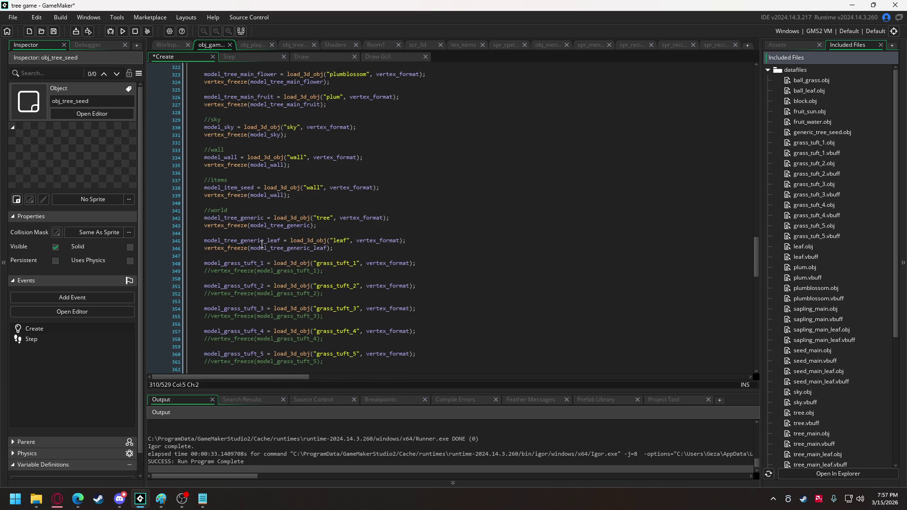
double_click(313, 188)
type("generic_tree")
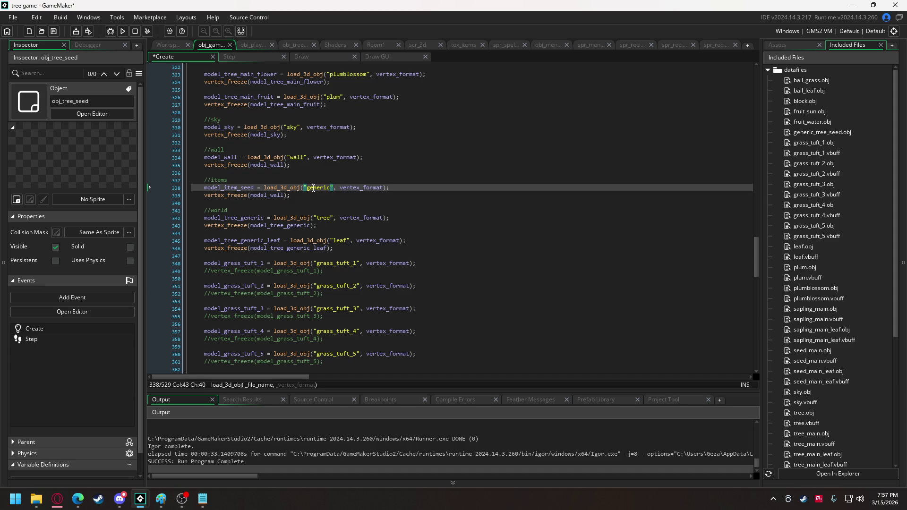
type("_seed")
double_click(245, 189)
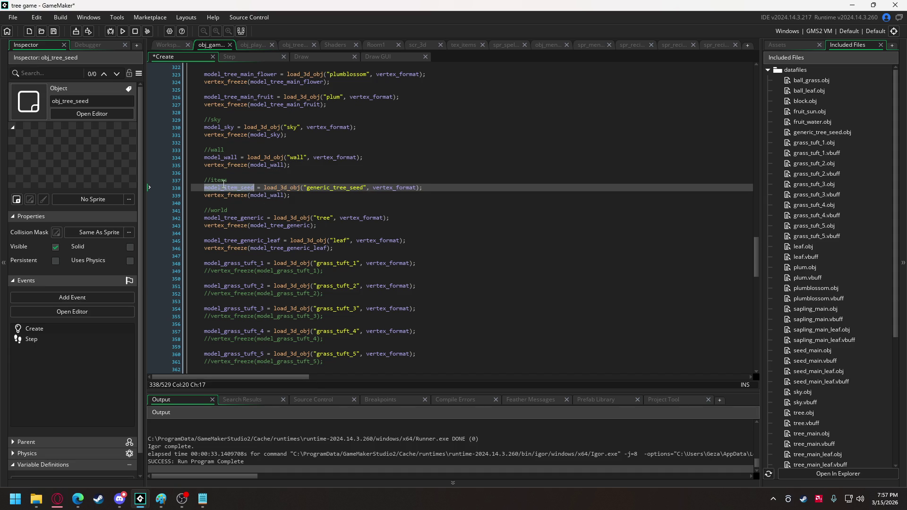
left_click(276, 197)
double_click(276, 197)
key("ctrl+v")
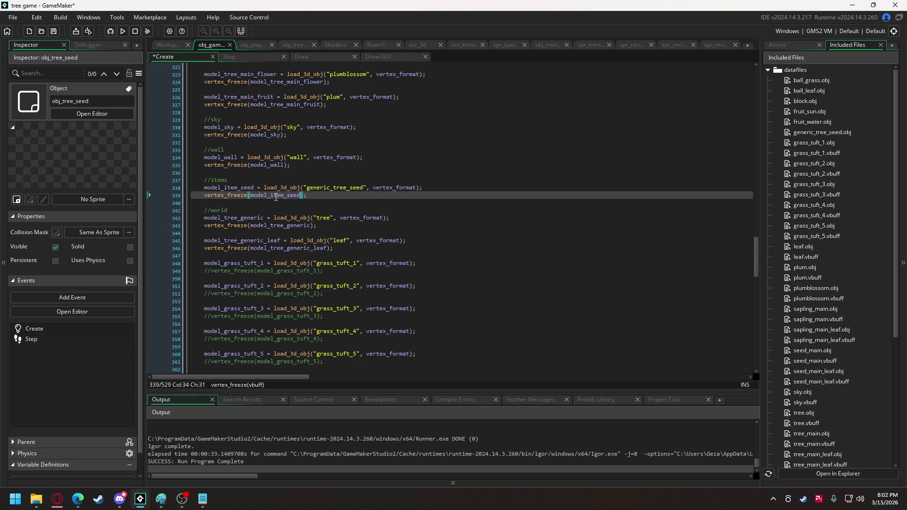
Step: Build and run the game, saving generic_tree_seed.vbuff to Downloads
key("alt+Tab")
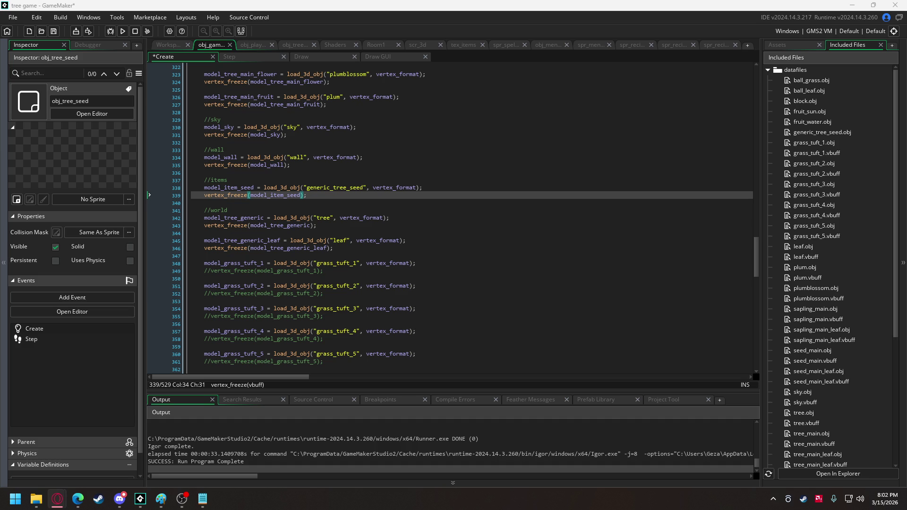
left_click(123, 31)
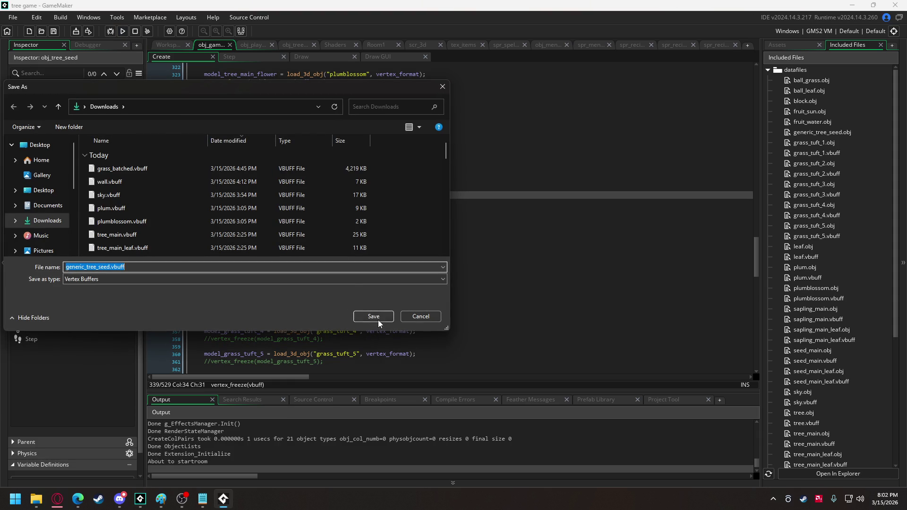
left_click(377, 320)
key("w")
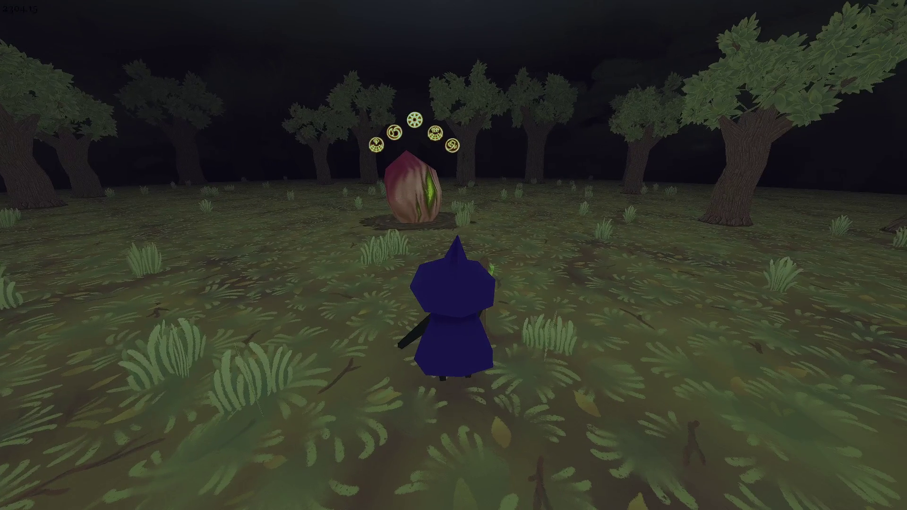
key("s")
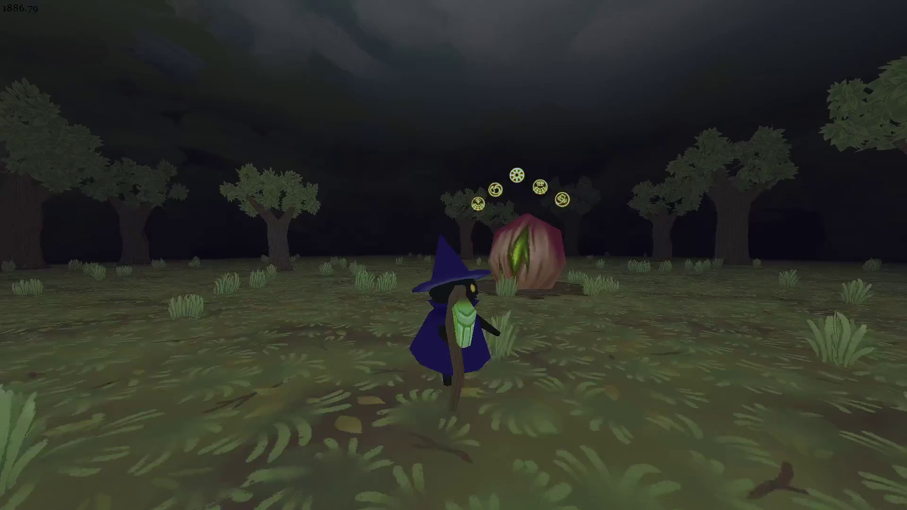
key("w")
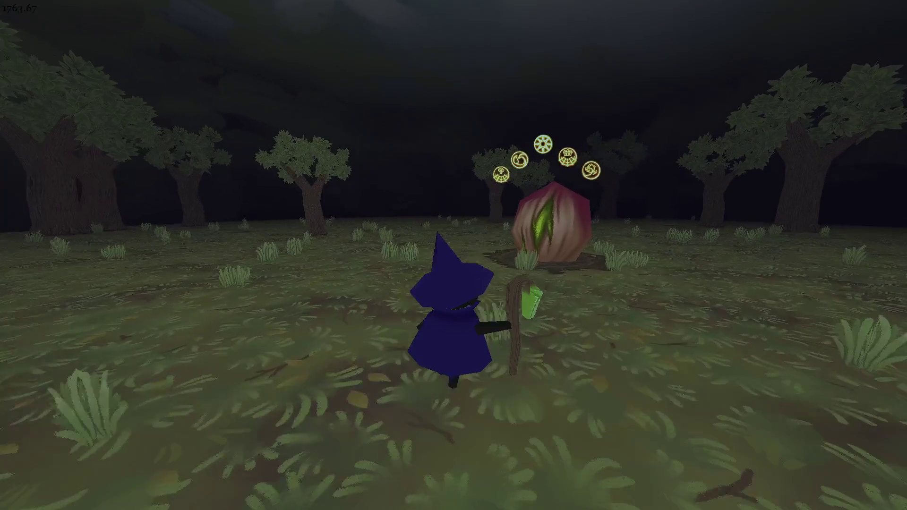
key("a")
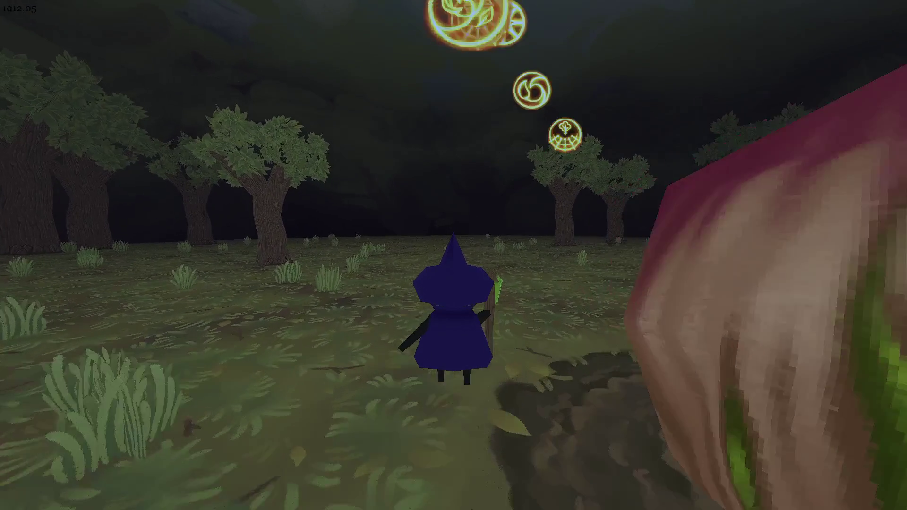
key("w")
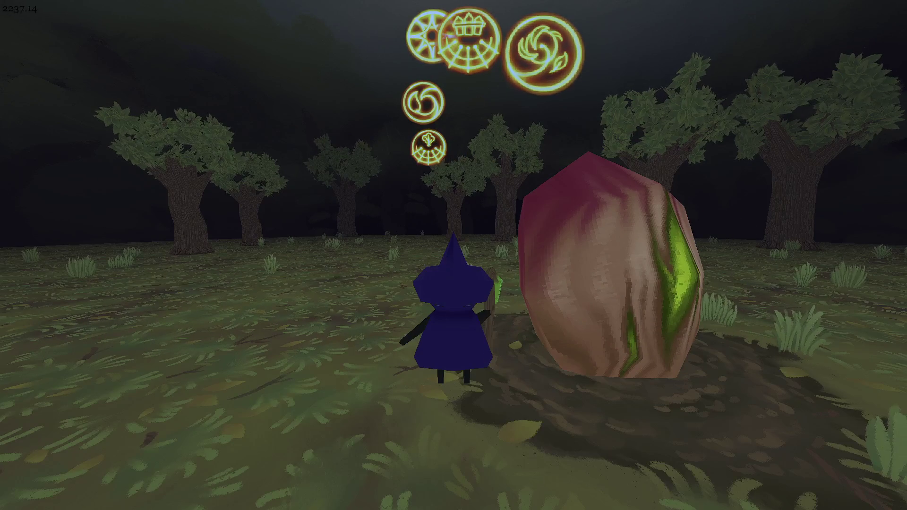
key("w")
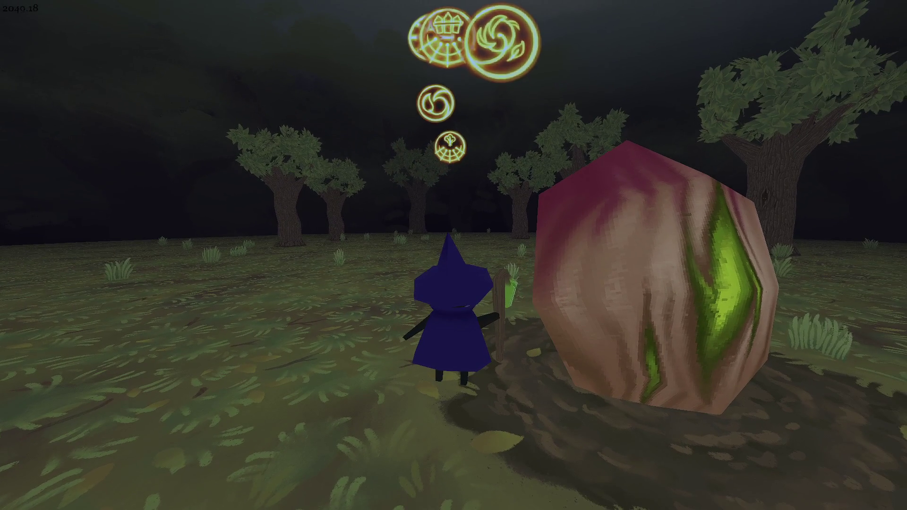
key("a")
key("s")
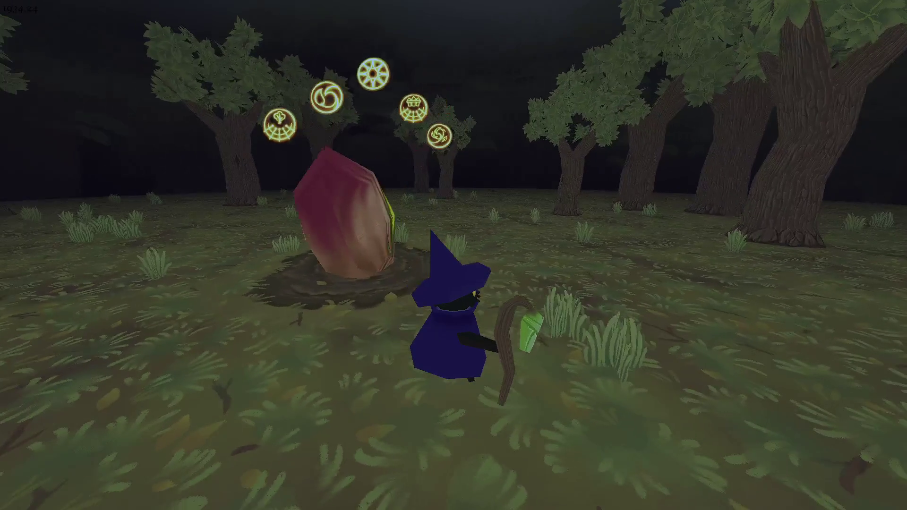
key("w")
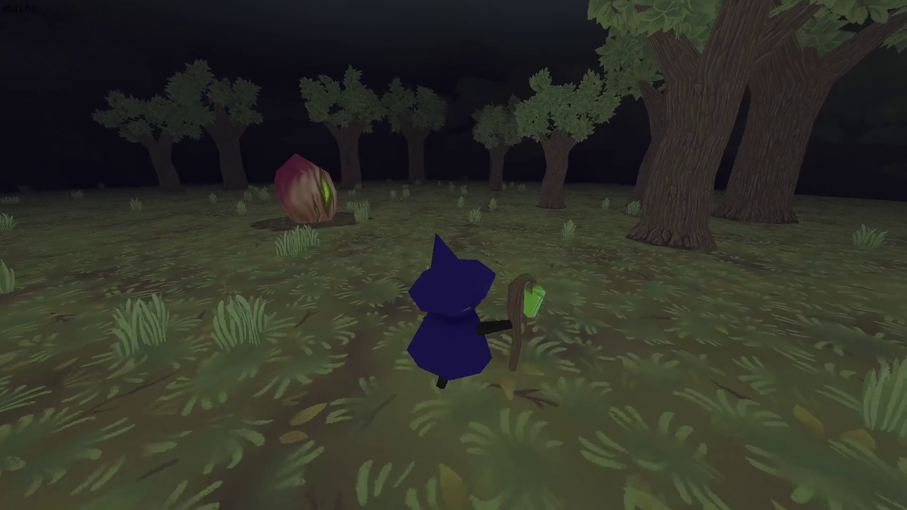
key("a")
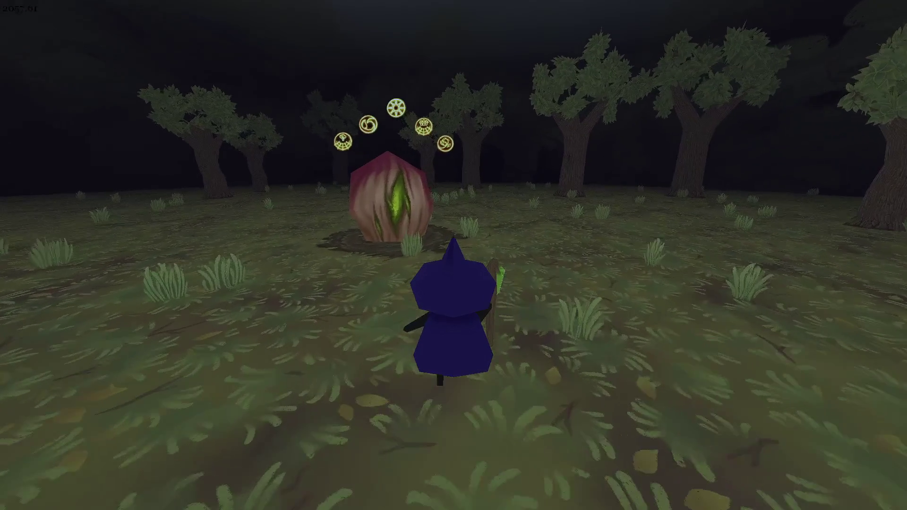
key("d")
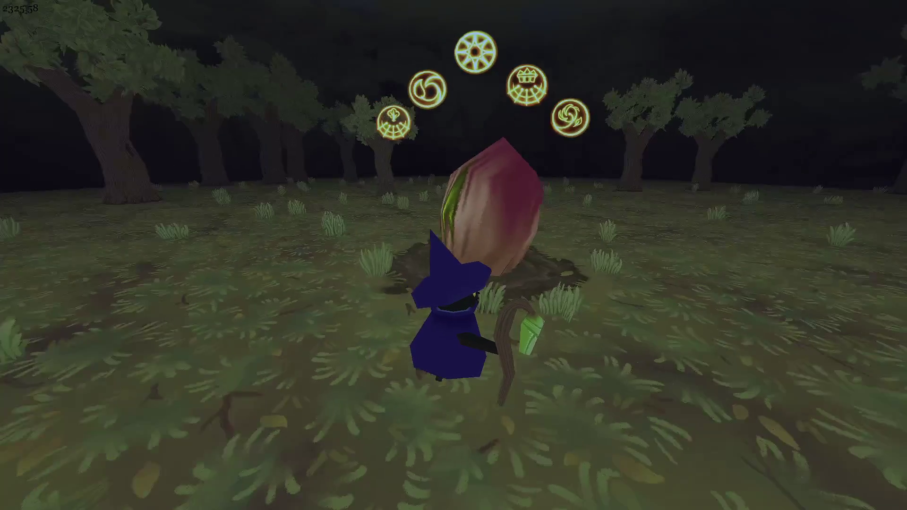